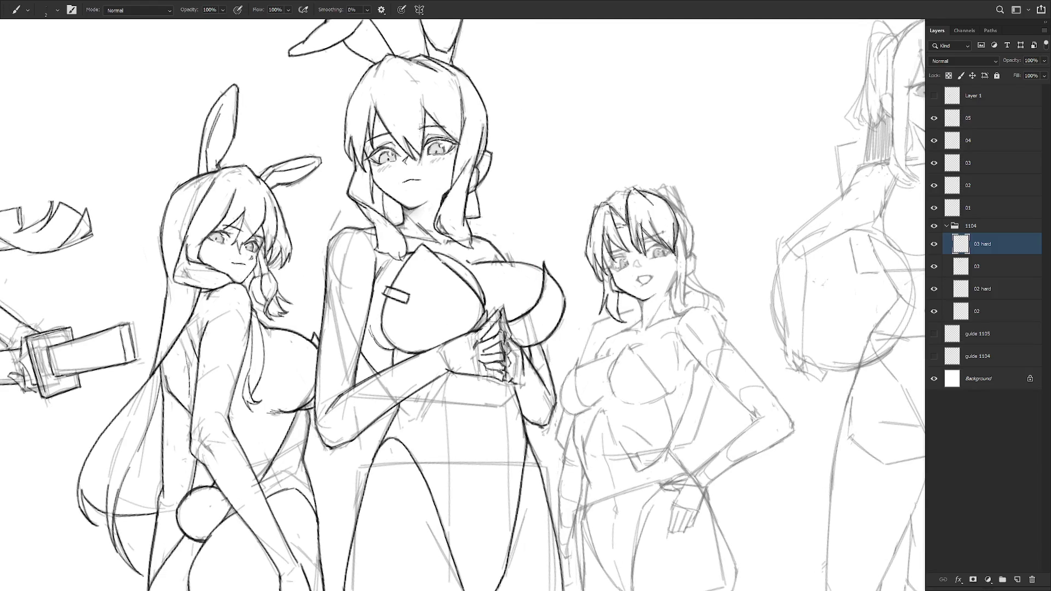
Ink hair strokes atop the third girl's head and a short line at the hair tip.
drag(606, 203, 631, 191)
drag(608, 322, 614, 318)
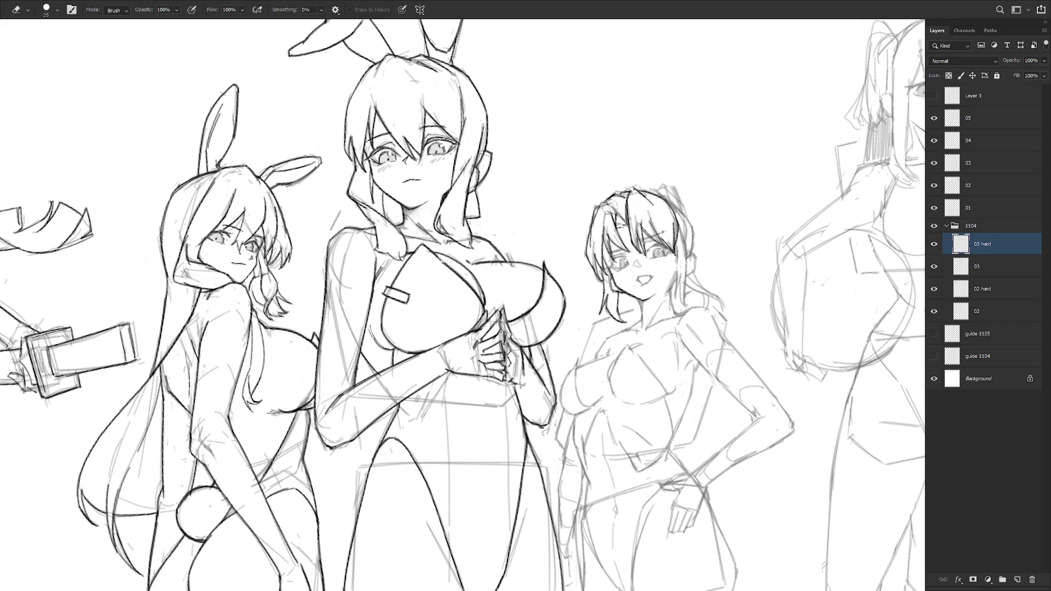
key(e)
key(alt+bracketleft)
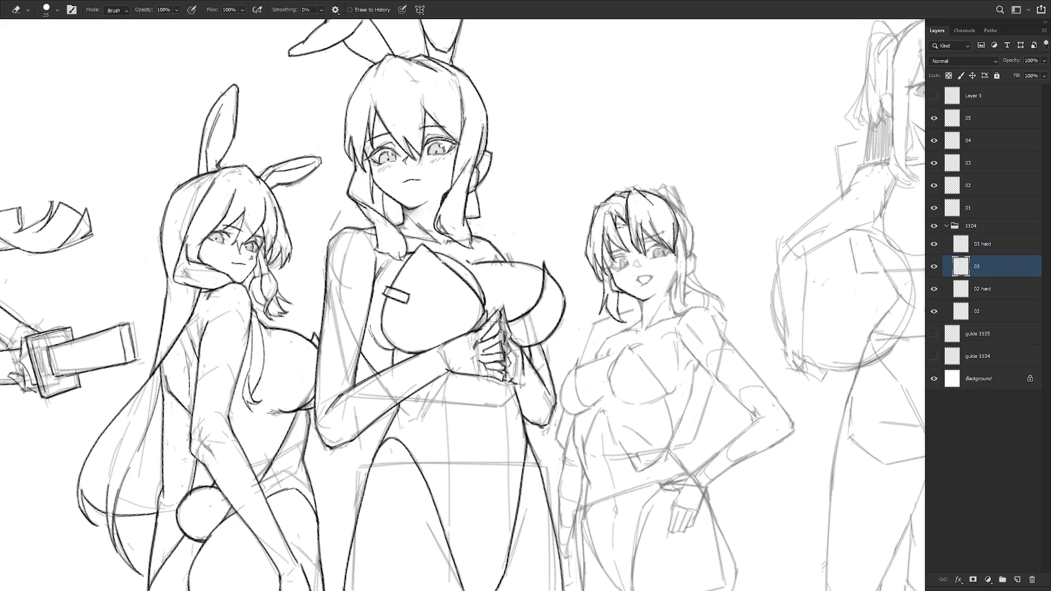
key(b)
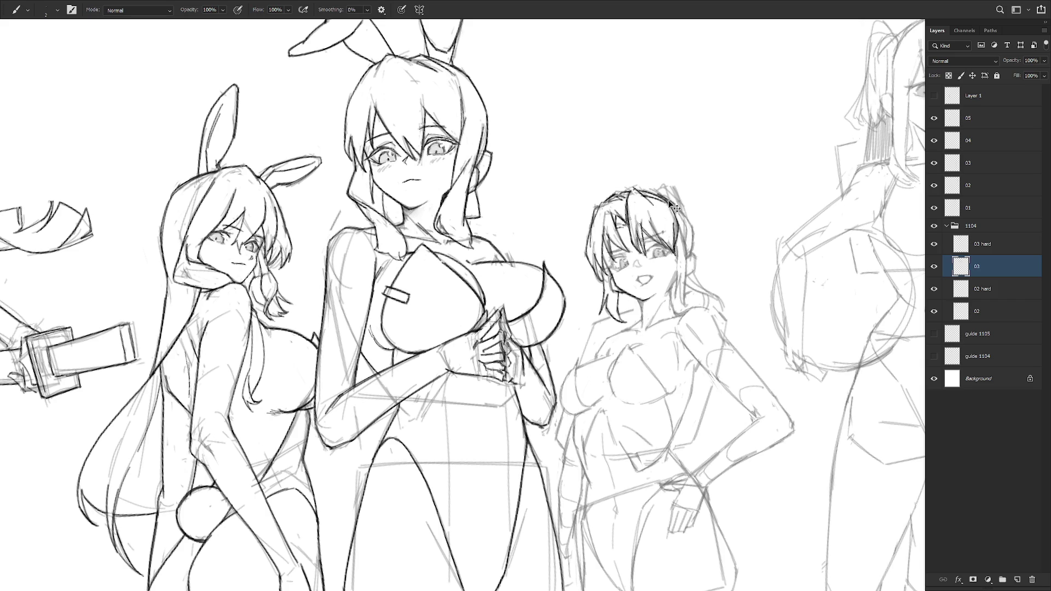
Ink the right edge of her hair down its length and a line along her collarbone.
drag(693, 230, 674, 205)
drag(684, 257, 687, 307)
drag(677, 242, 677, 291)
key(ctrl+z)
drag(677, 241, 682, 309)
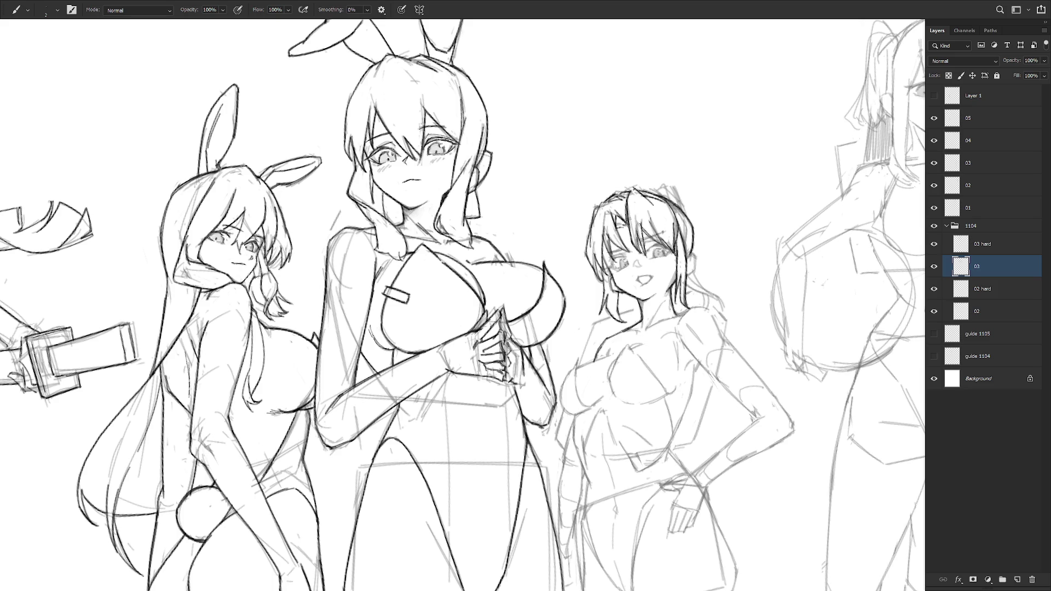
drag(622, 334, 690, 309)
Ink a line along the third girl's ear and strokes down her hair's right side.
drag(730, 323, 702, 328)
mouse_move(669, 260)
mouse_down()
mouse_move(665, 277)
mouse_move(703, 347)
mouse_move(674, 427)
mouse_up()
key(r)
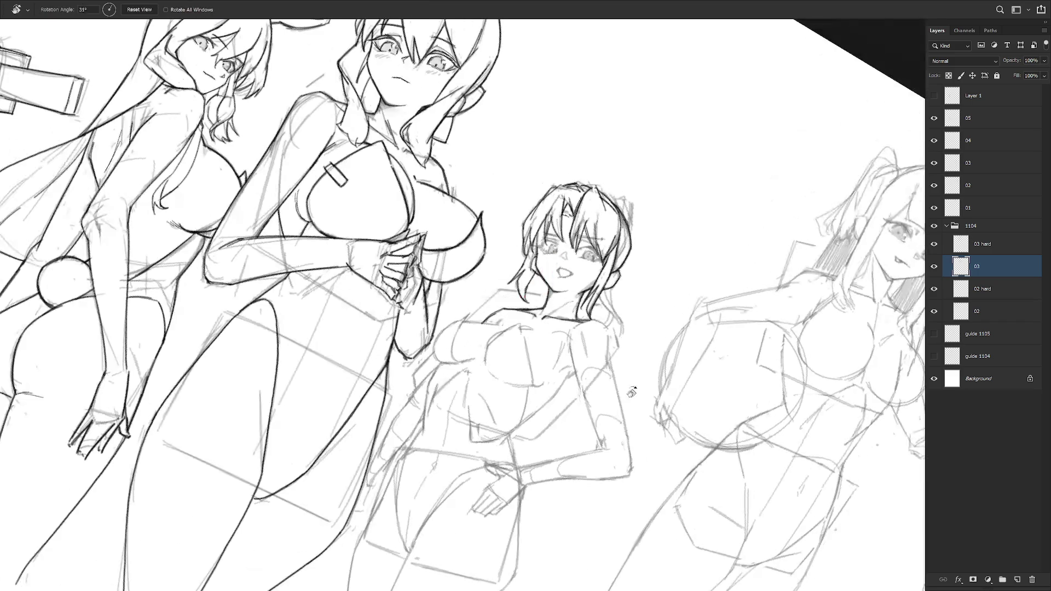
mouse_move(612, 286)
mouse_down()
mouse_move(625, 343)
mouse_move(625, 334)
mouse_up()
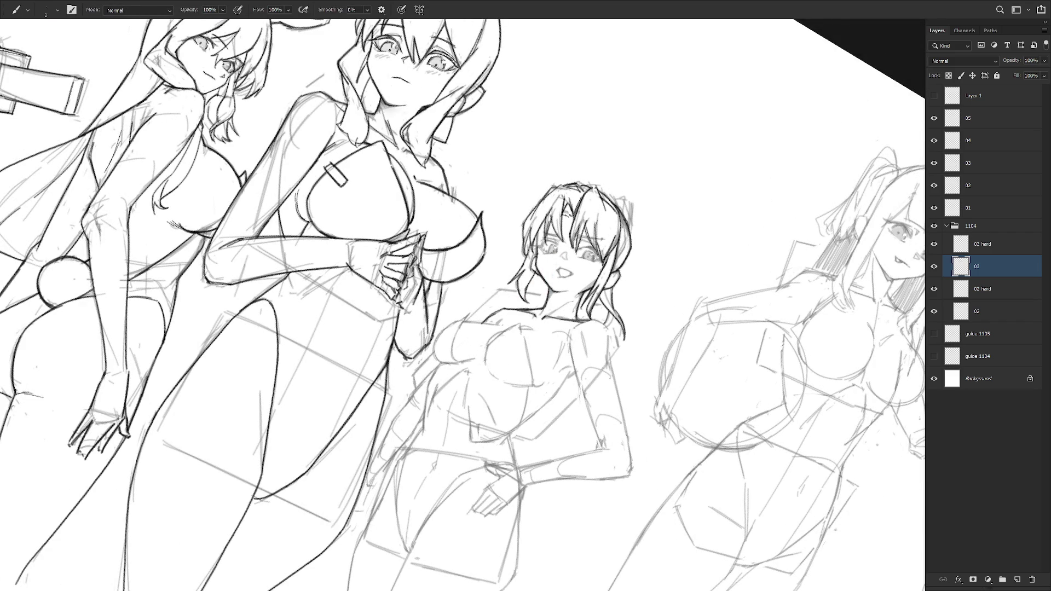
Tilt the canvas about 25 degrees and add lines beside and at the inner corner of her right eye.
key(r)
mouse_move(641, 215)
mouse_down()
mouse_move(598, 169)
mouse_move(610, 214)
mouse_up()
key(ctrl+z)
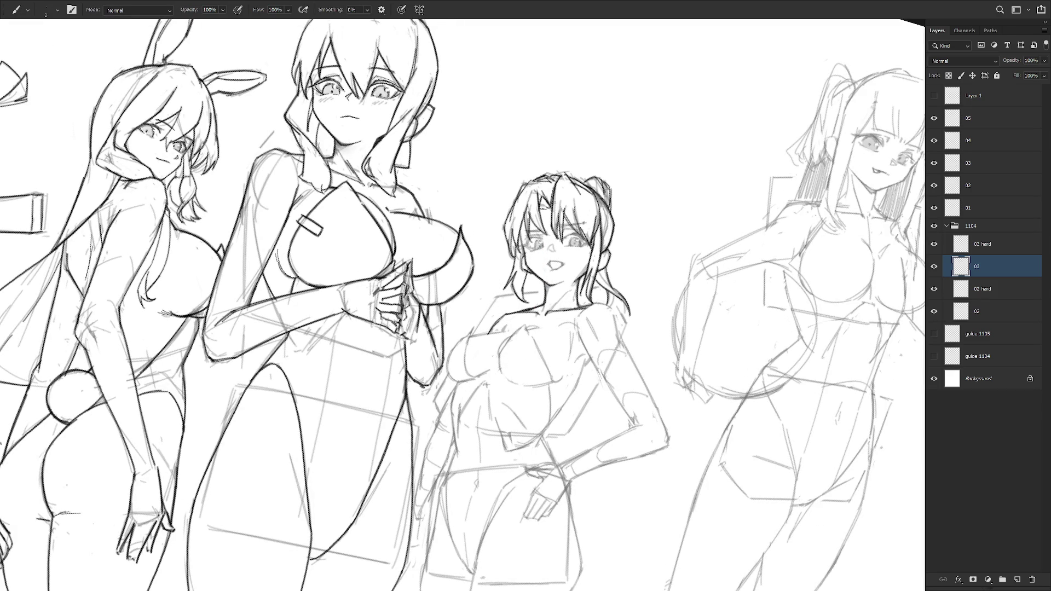
key(r)
drag(611, 437, 653, 361)
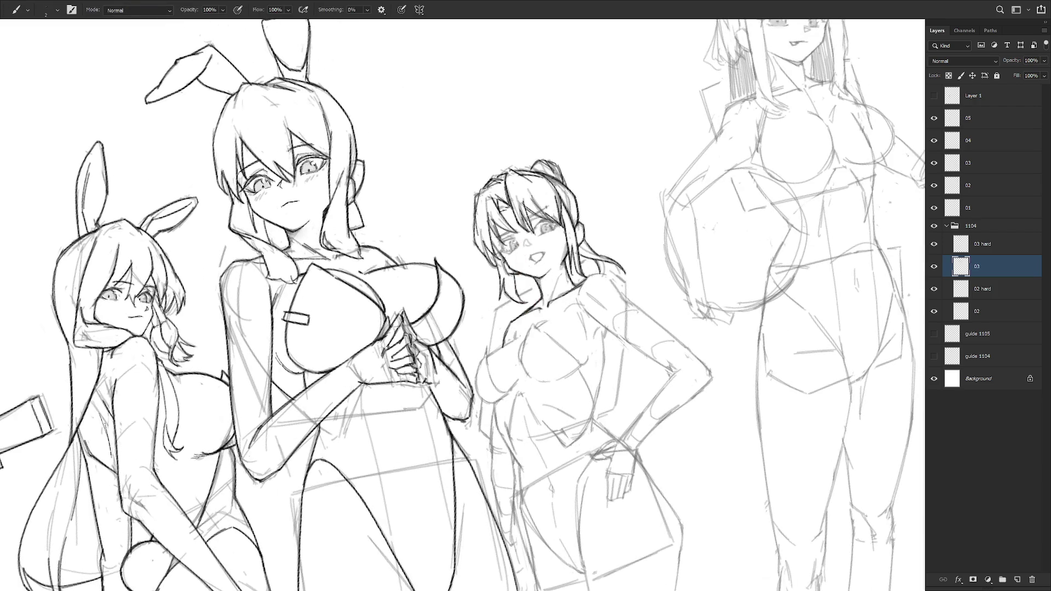
drag(554, 266, 603, 271)
drag(581, 225, 576, 235)
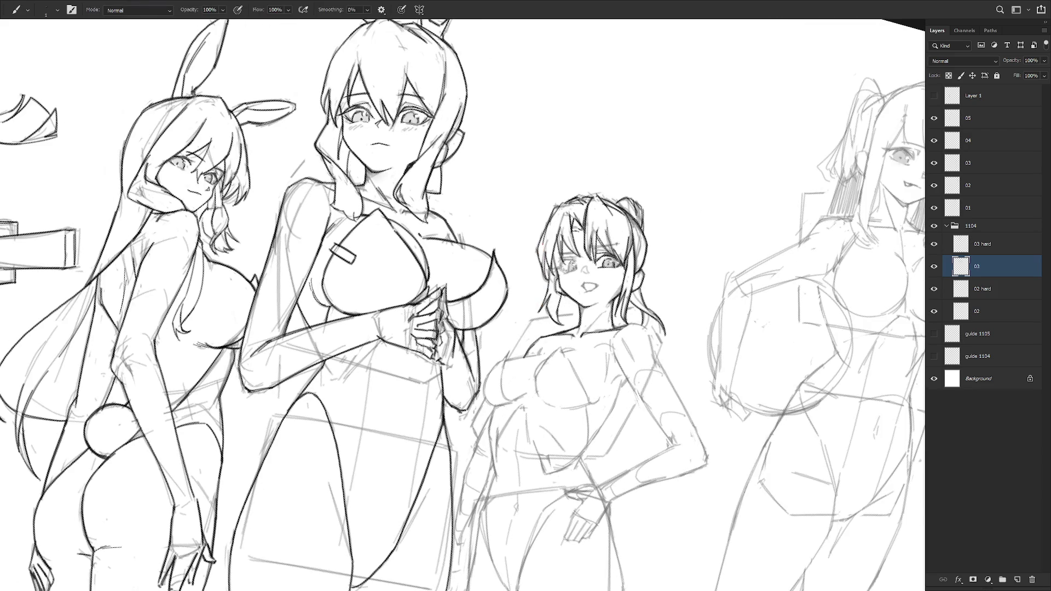
drag(569, 273, 569, 264)
Toggle layer 03 off and on to compare, then zoom out and reset the view rotation.
click(935, 268)
click(936, 268)
drag(886, 290, 679, 398)
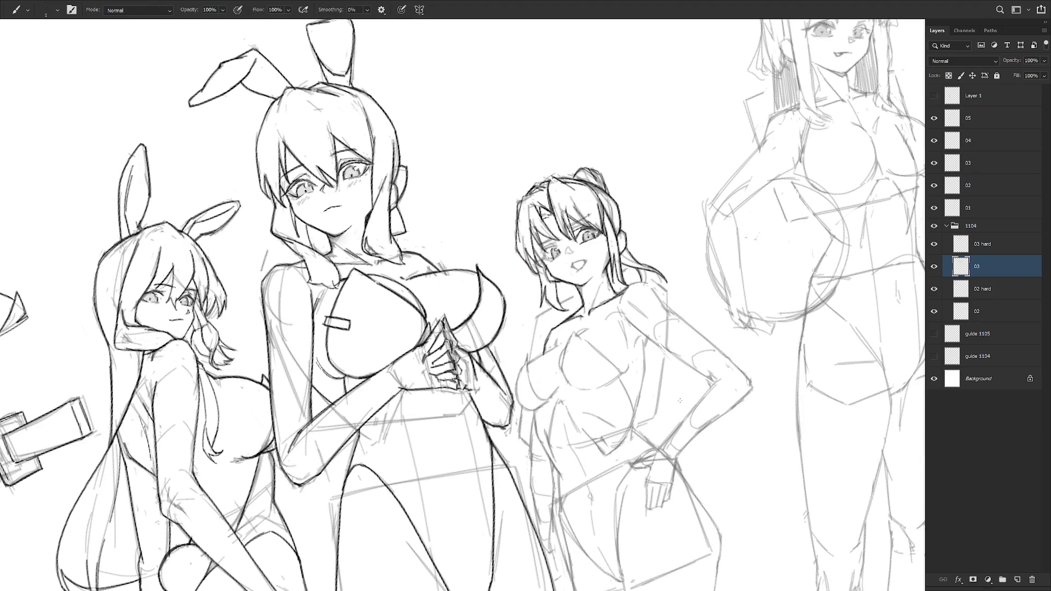
scroll(680, 401, down, 5)
key(Escape)
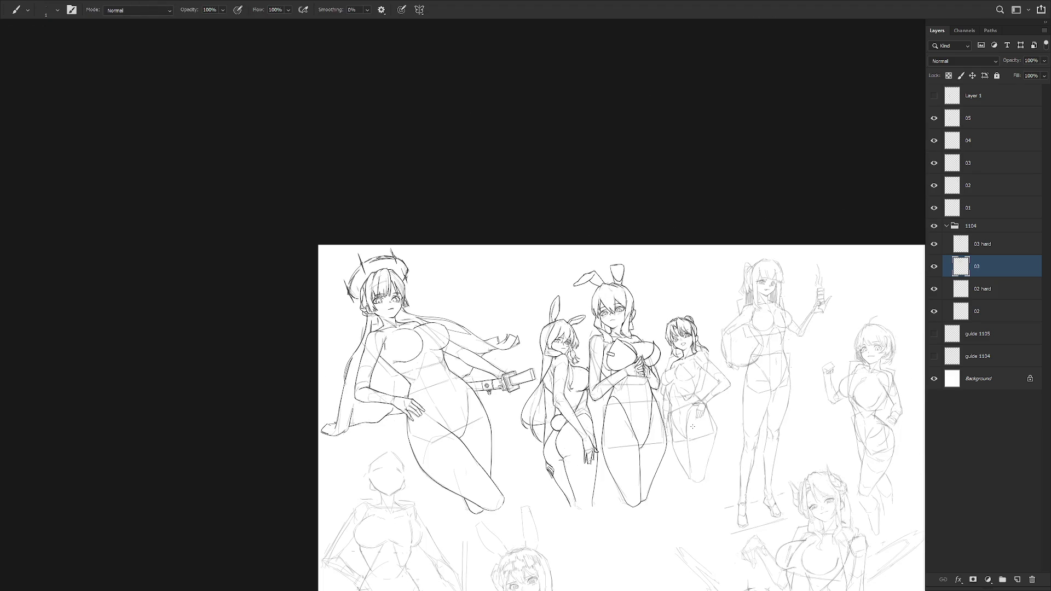
Exit full screen and show the History panel alongside the Layers panel.
key(f)
mouse_move(902, 134)
mouse_down()
mouse_move(901, 77)
mouse_move(901, 186)
mouse_up()
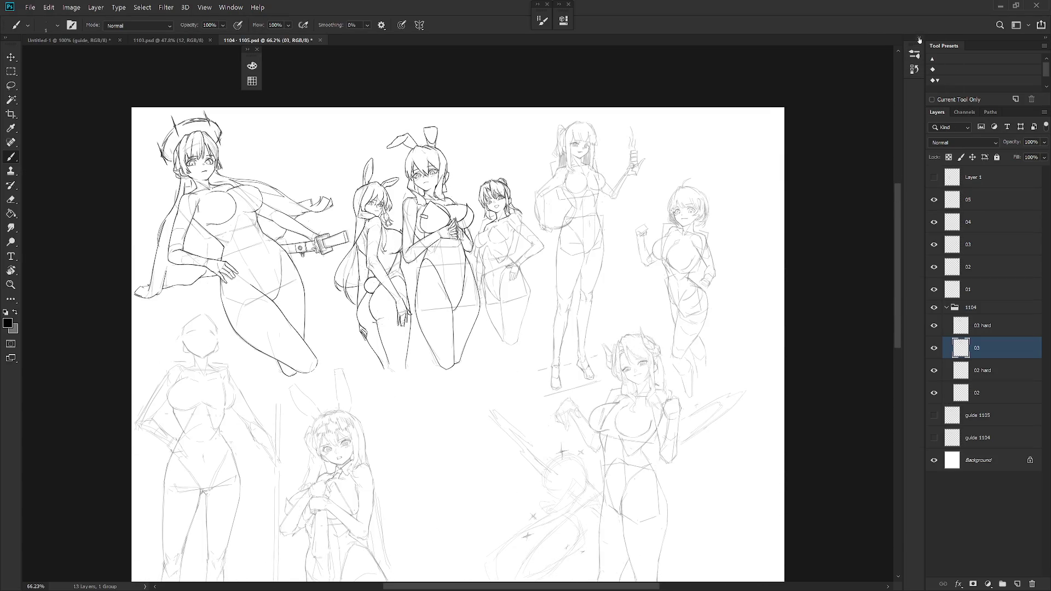
click(920, 39)
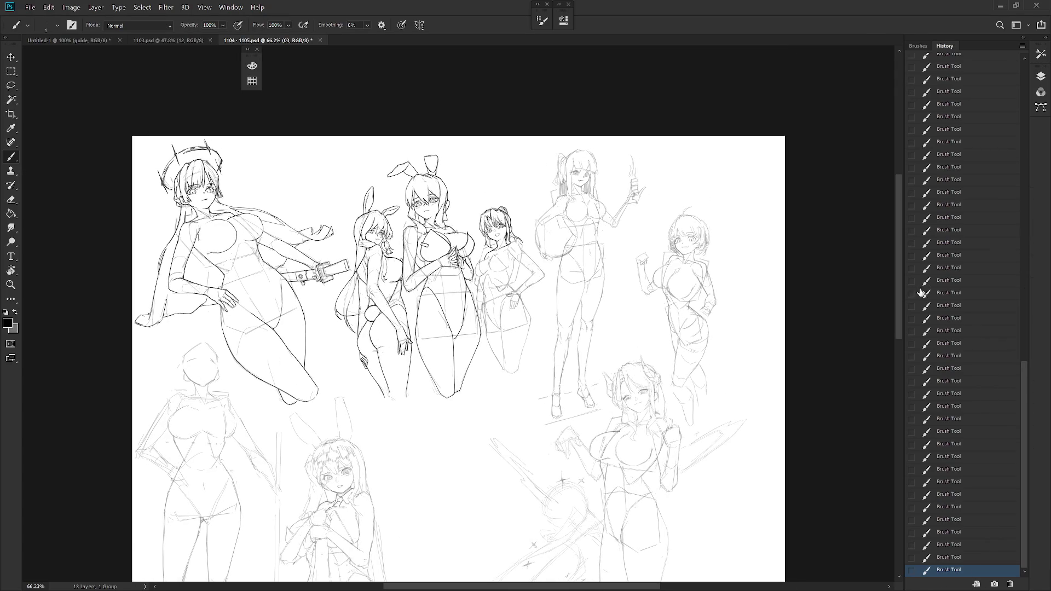
click(1041, 38)
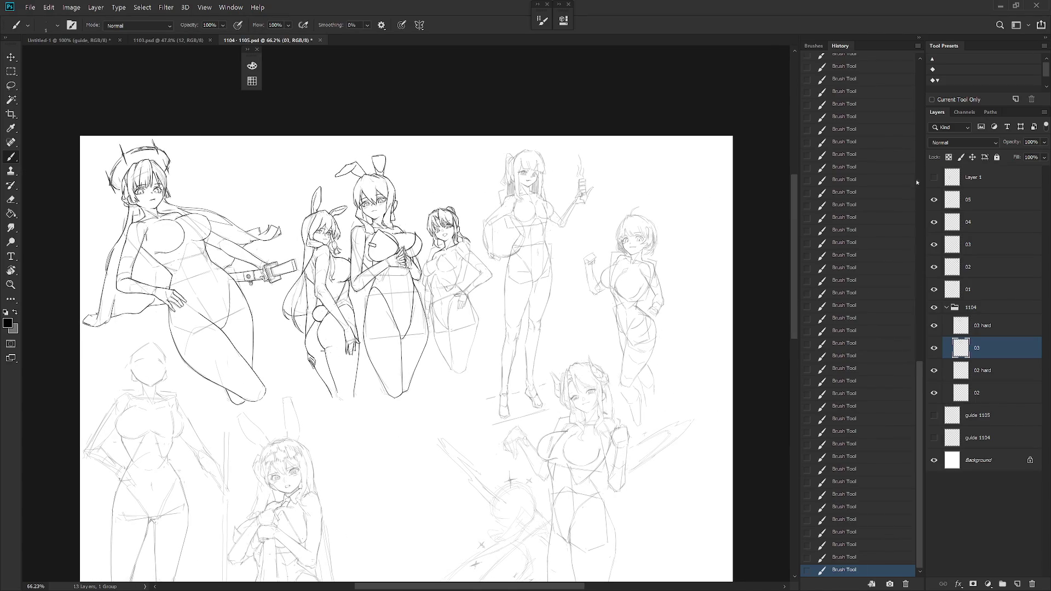
scroll(917, 182, up, 10)
Revert to the first Brush Tool history state, then duplicate layer 03 above 03 hard.
click(851, 231)
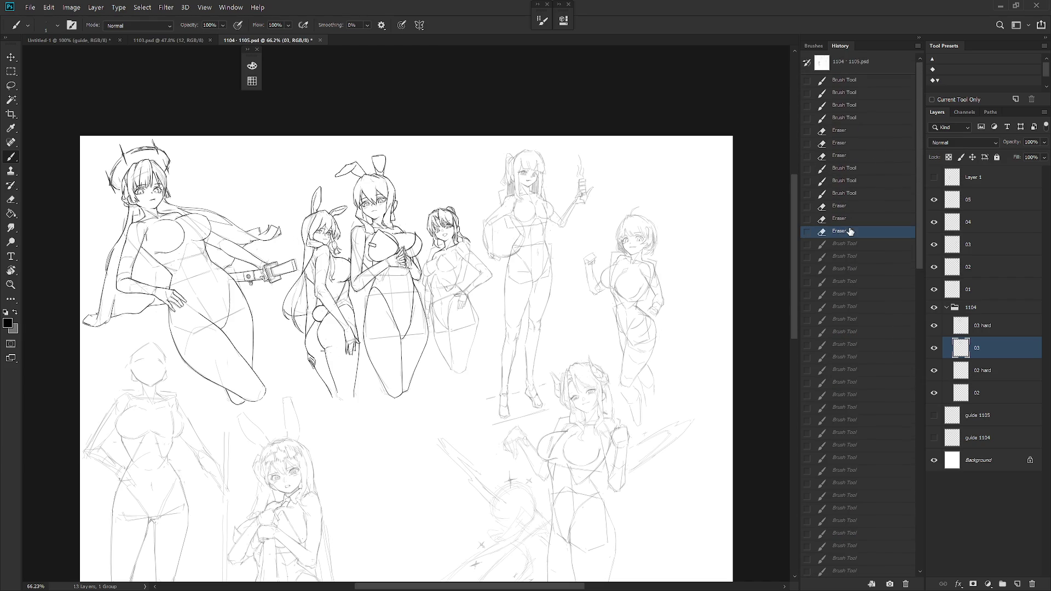
click(857, 81)
drag(538, 298, 642, 356)
scroll(516, 279, up, 8)
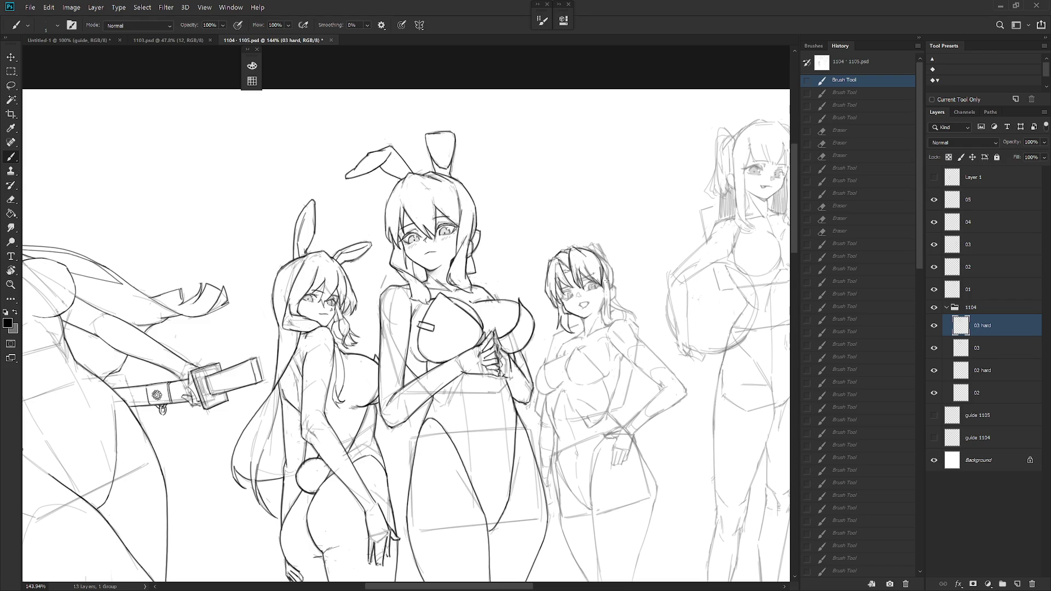
drag(1014, 353, 1014, 333)
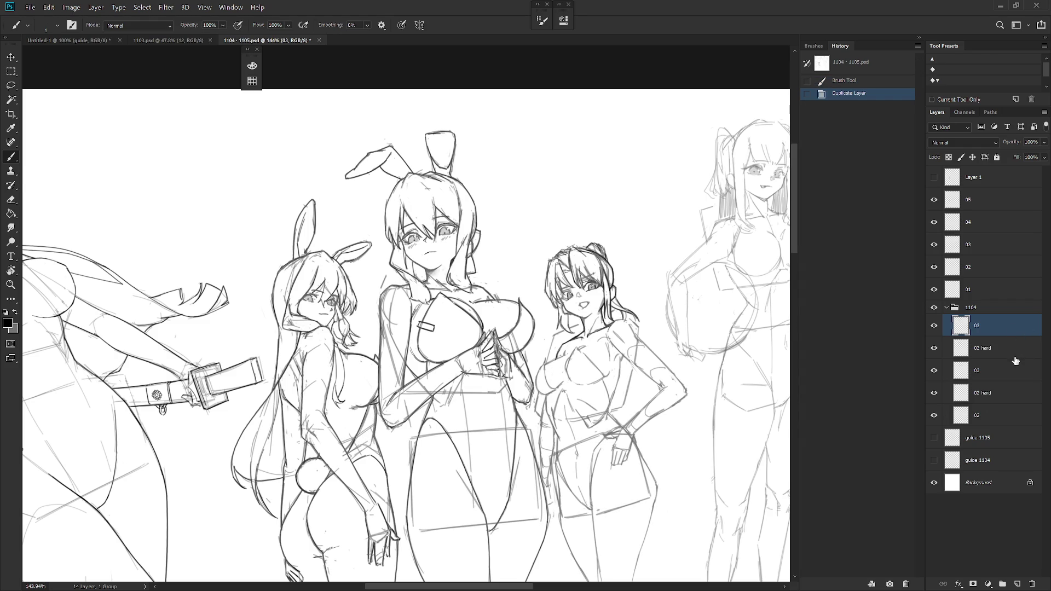
Hide layers 03 hard and 03 and open Blending Options for the copy.
click(934, 348)
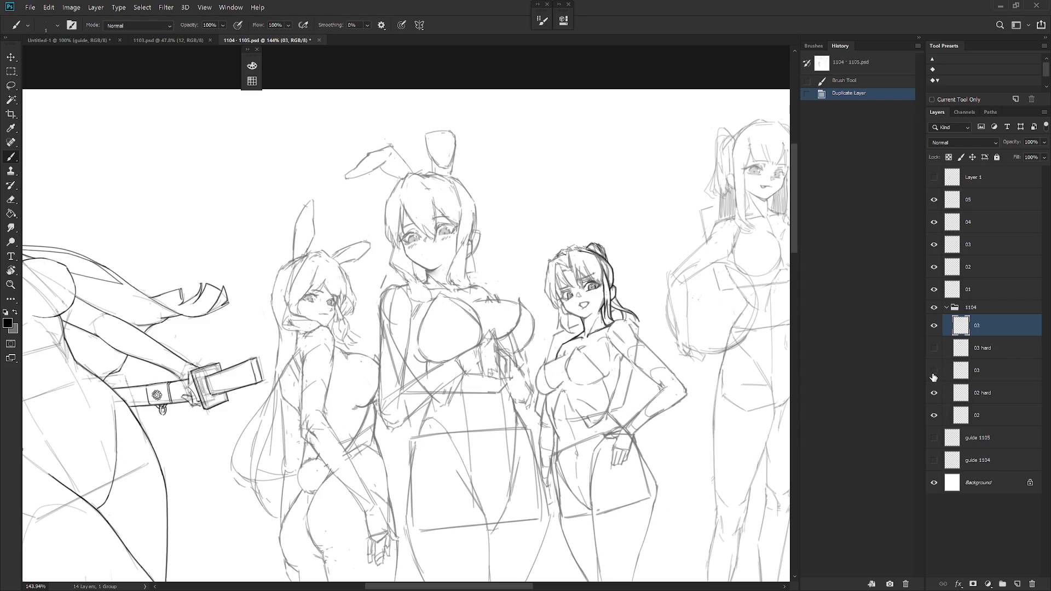
click(935, 371)
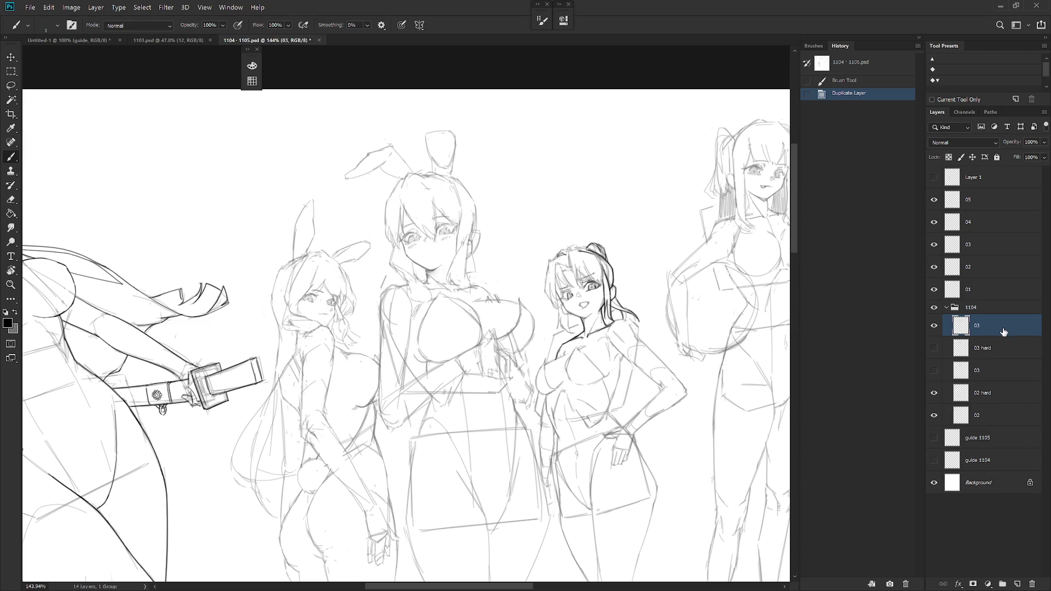
right_click(1008, 333)
click(920, 62)
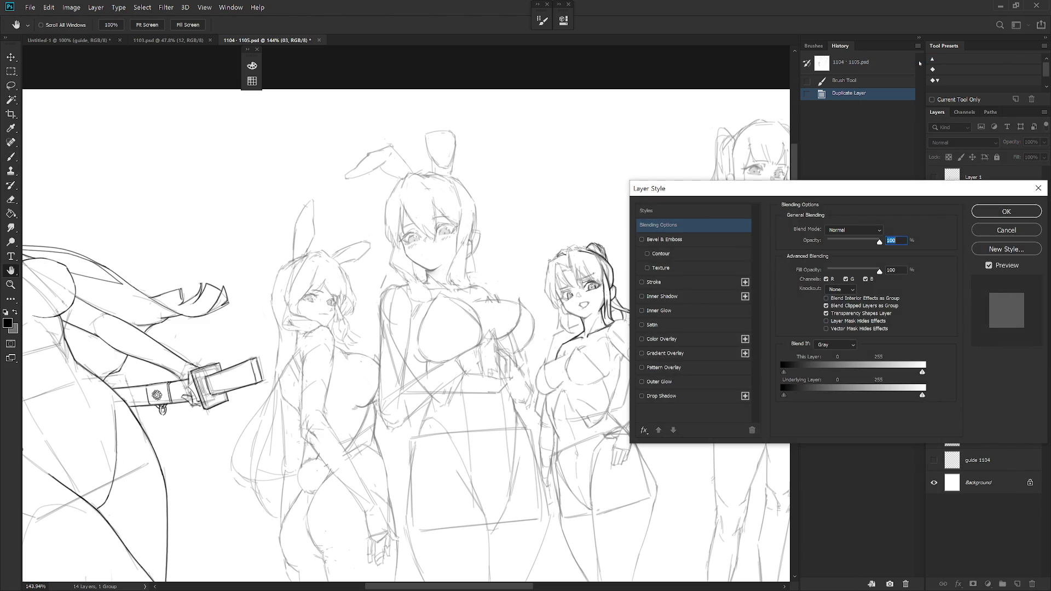
Set Blend If This Layer white to 117, then delete a lassoed patch of stray marks.
drag(924, 372, 846, 374)
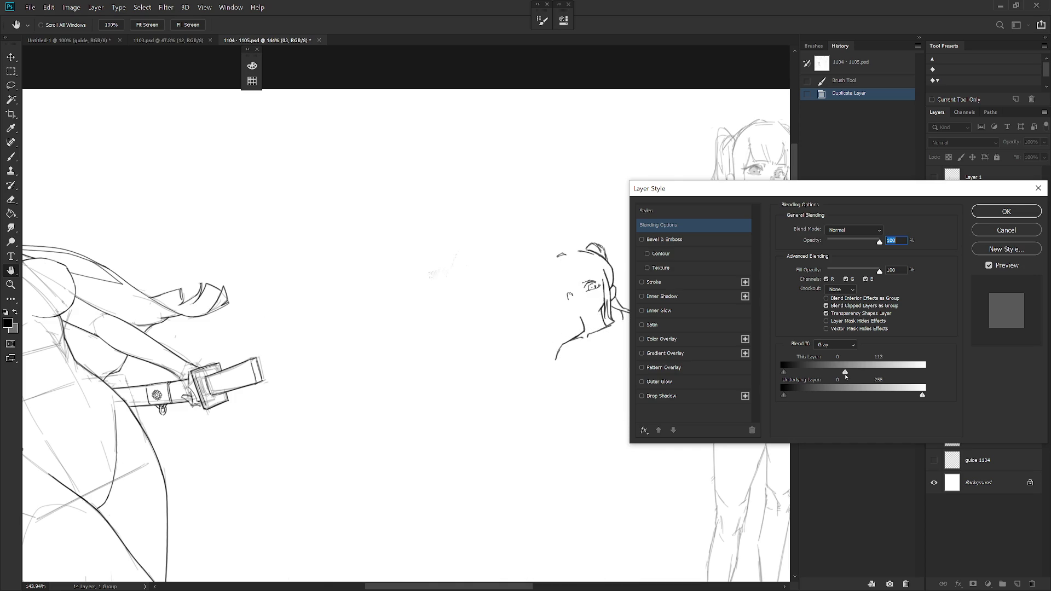
click(1018, 214)
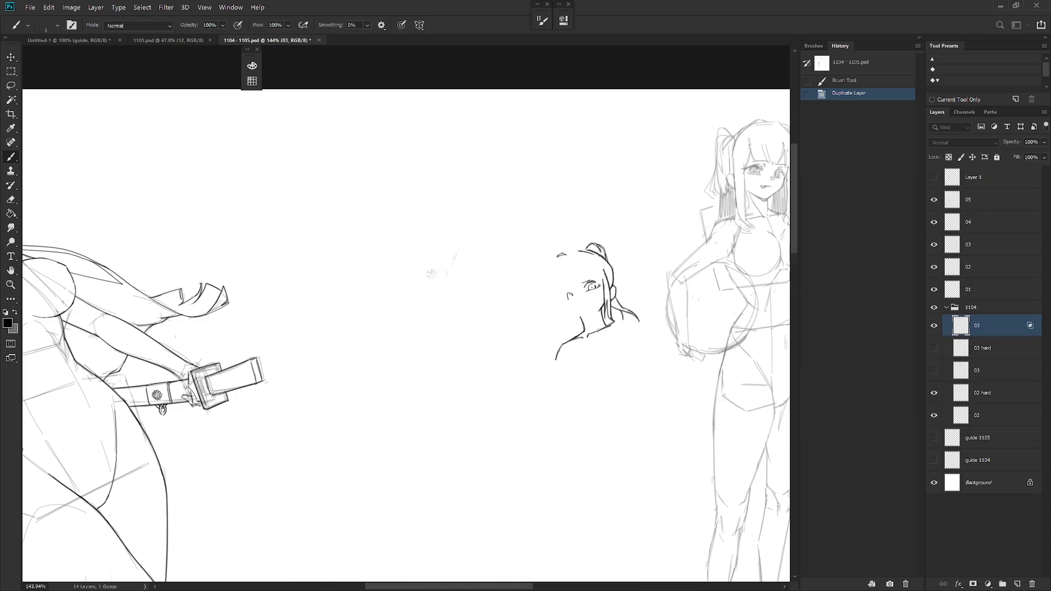
mouse_move(433, 419)
mouse_down()
mouse_move(477, 84)
mouse_move(292, 540)
mouse_move(307, 542)
mouse_up()
key(Delete)
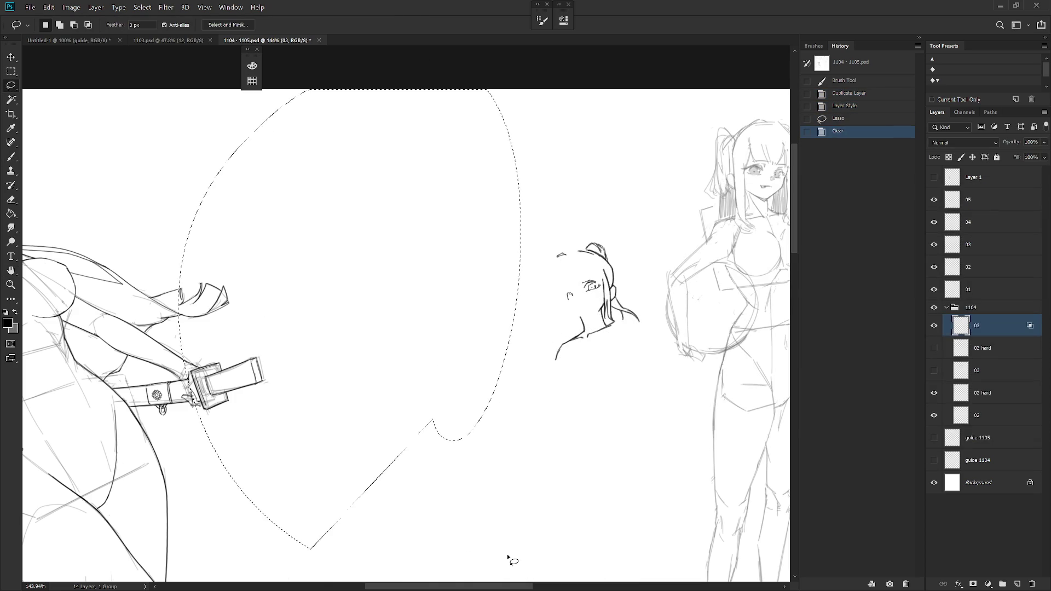
Deselect, then add a blank layer and merge it into the 03 copy to bake in the Blend If.
key(ctrl+d)
key(ctrl+shift+n)
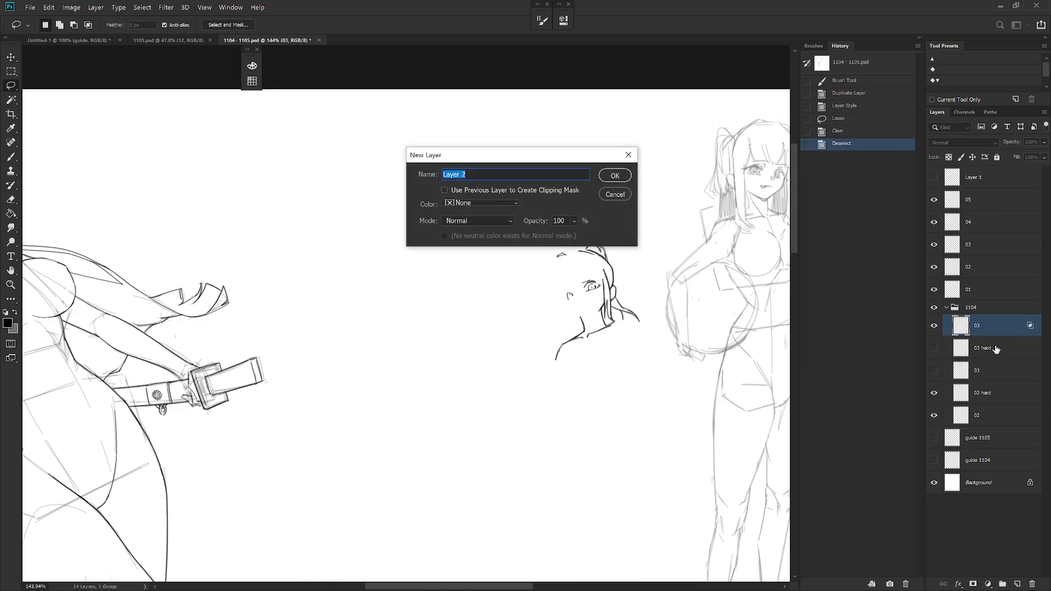
key(Return)
key(ctrl+bracketleft)
key(alt+bracketright)
key(ctrl+e)
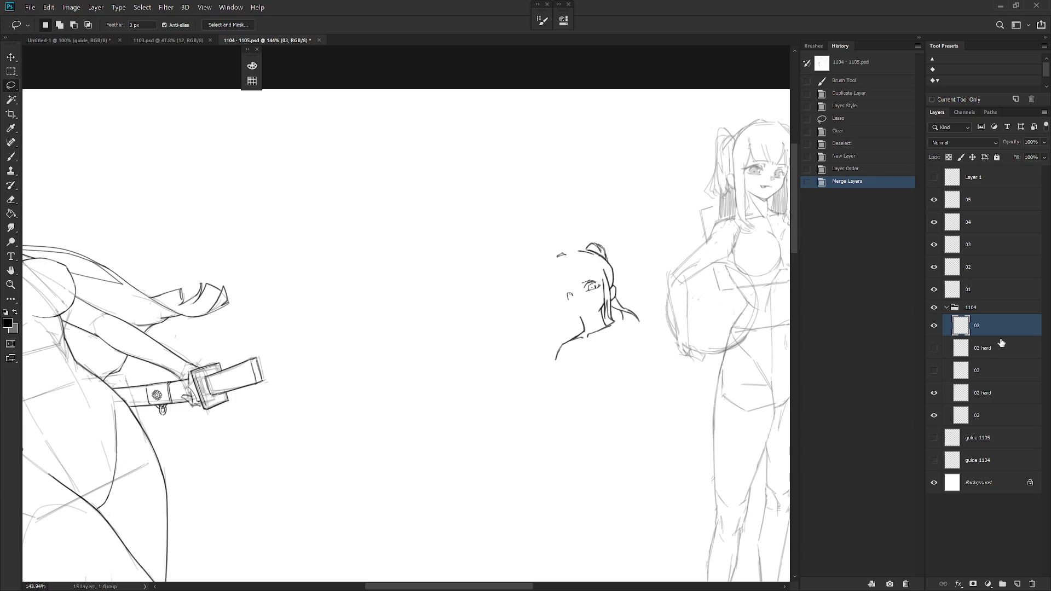
ctrl+click(962, 332)
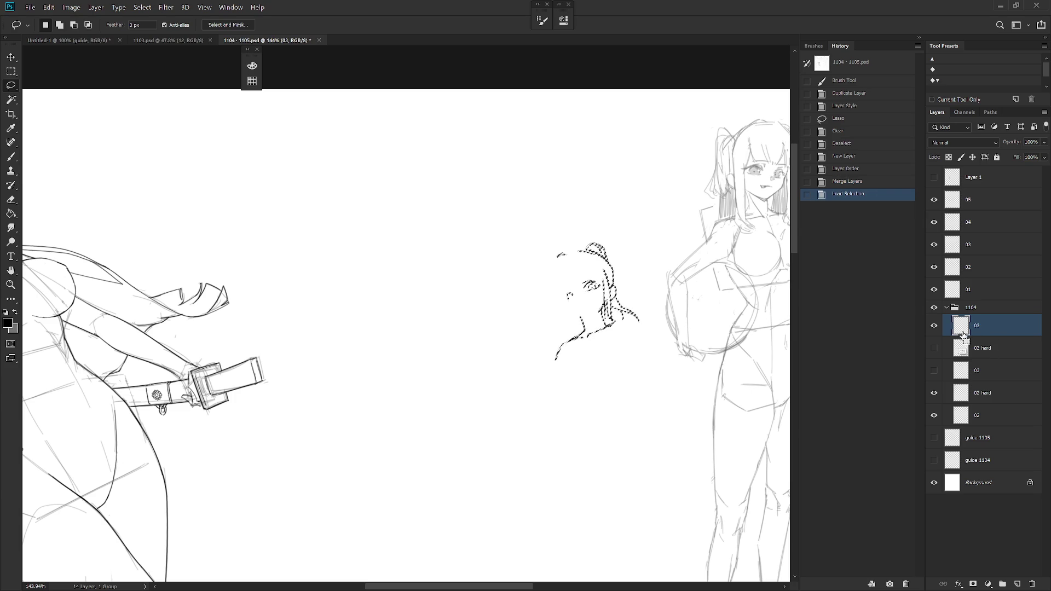
key(ctrl+z)
Toggle visibility of 03 hard, the copy and original 03 to compare the lines.
click(934, 348)
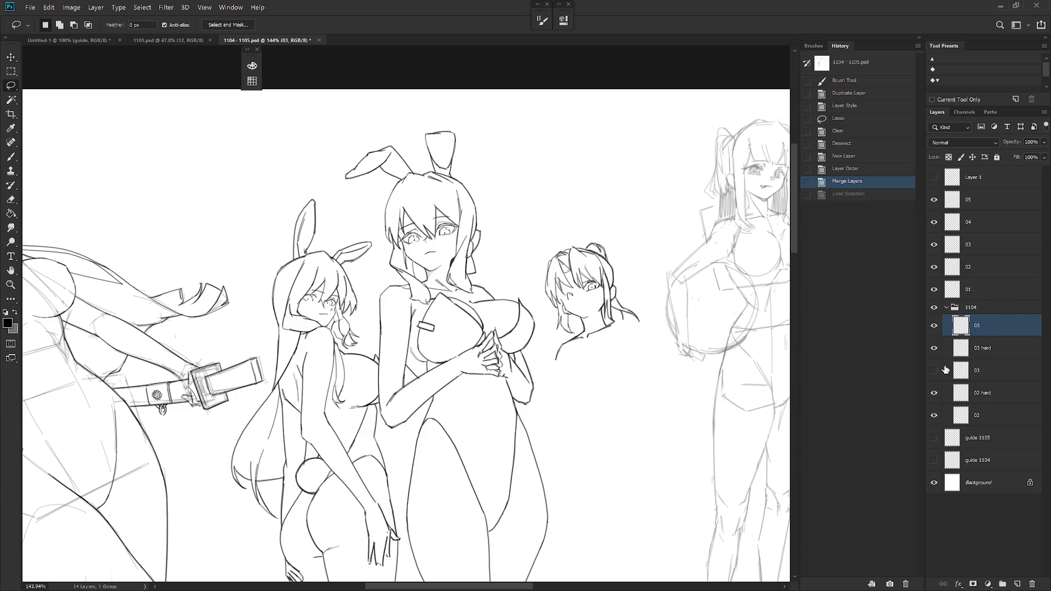
click(934, 349)
click(935, 348)
click(934, 326)
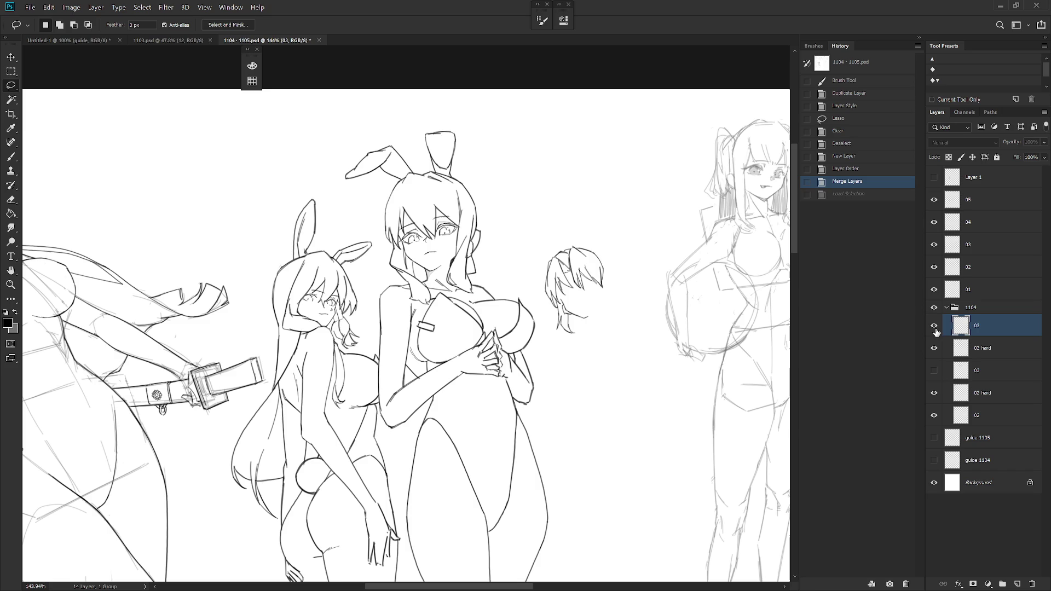
click(935, 326)
click(935, 371)
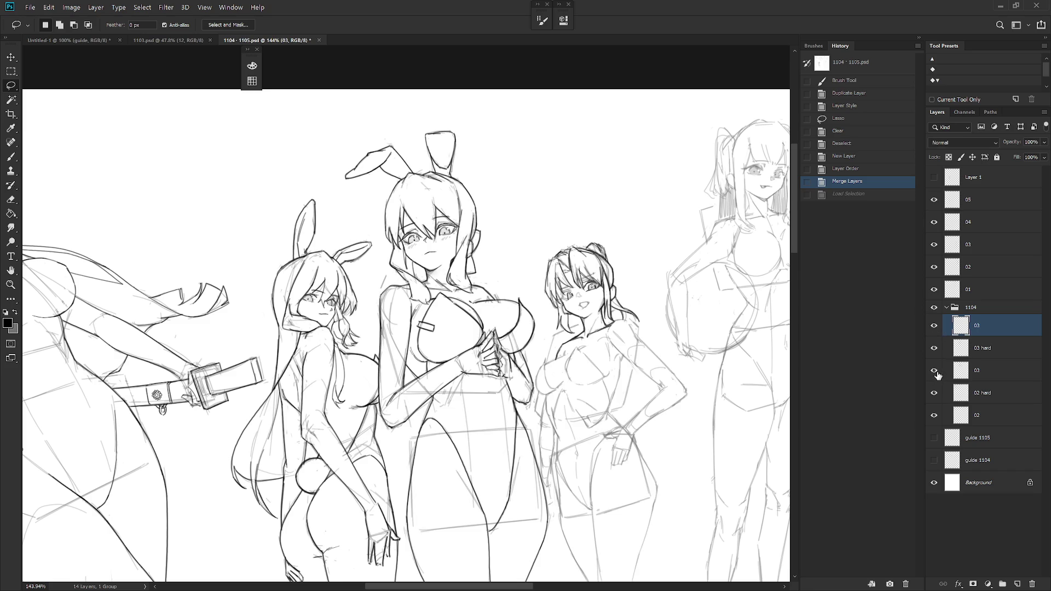
Move the copy below 03 hard, merge the two with Ctrl+E, and check the result.
drag(987, 335, 991, 360)
shift+click(994, 329)
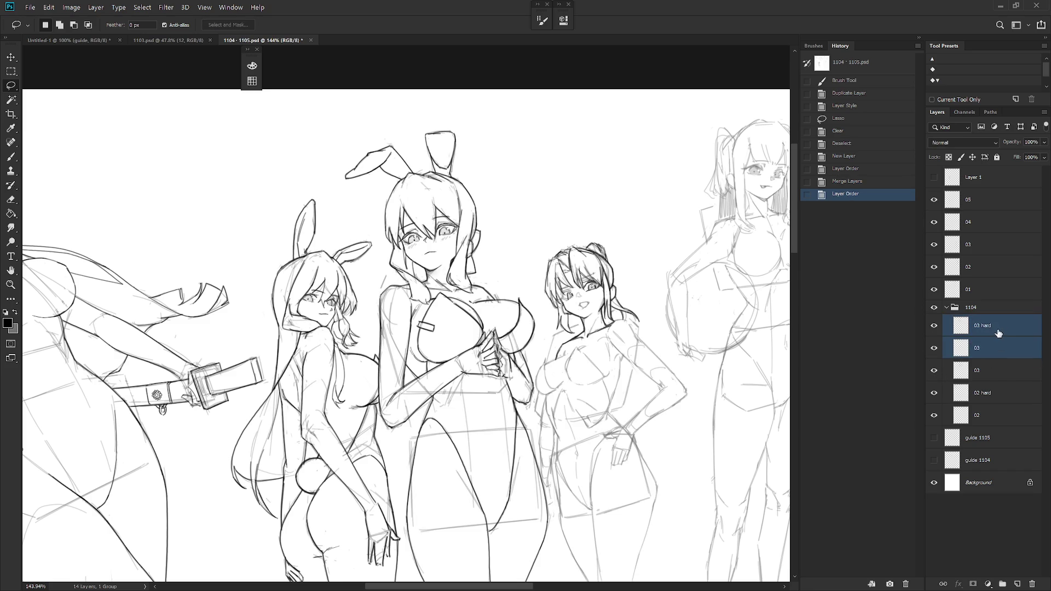
key(ctrl+e)
click(934, 326)
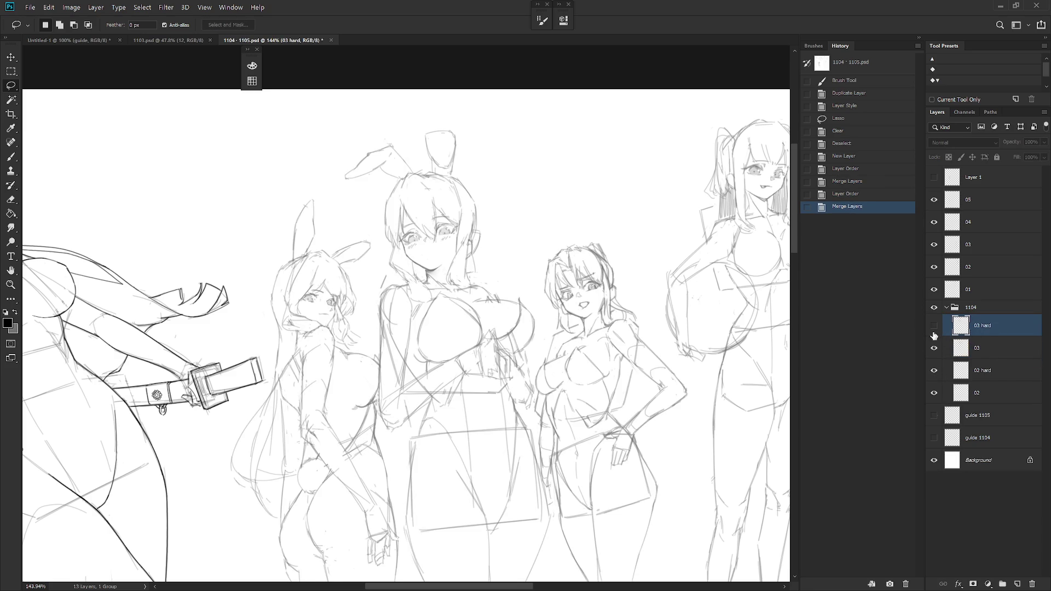
click(935, 327)
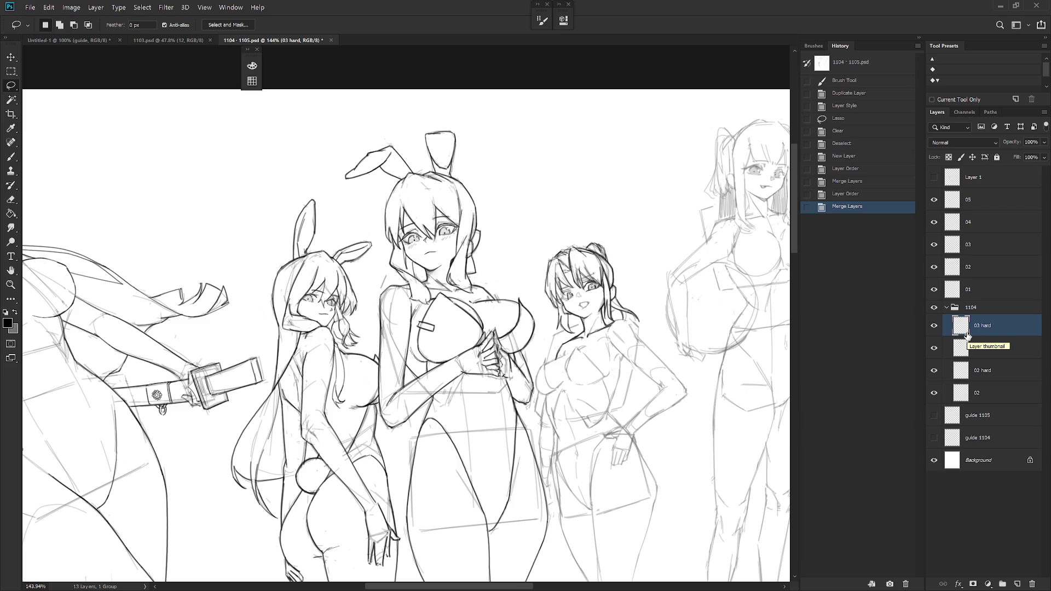
scroll(644, 339, up, 3)
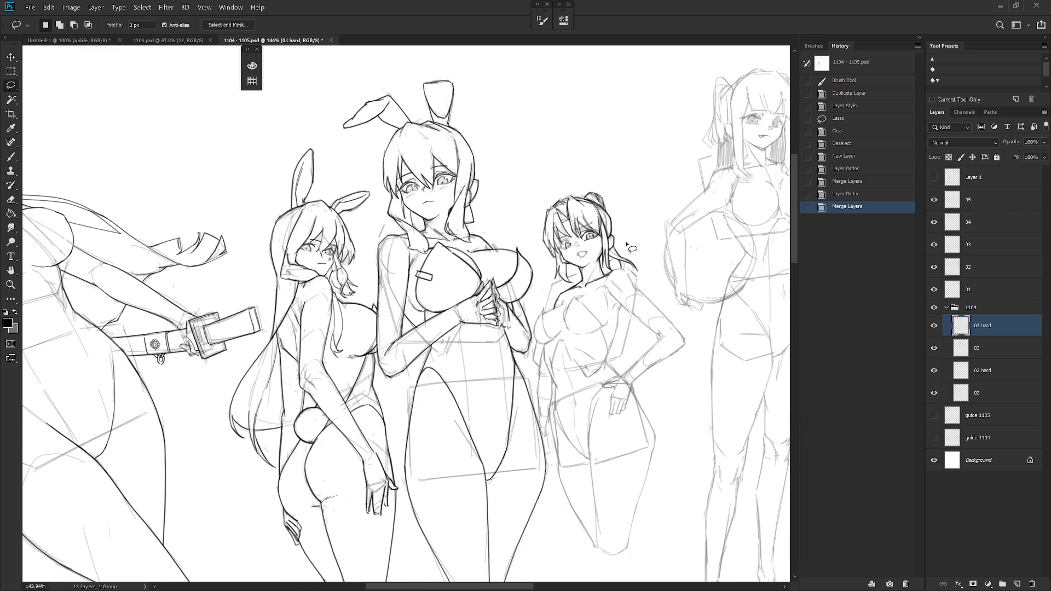
Switch to the Brush, collapse the side panels, and go full-screen with Layers shown.
key(b)
scroll(580, 257, up, 3)
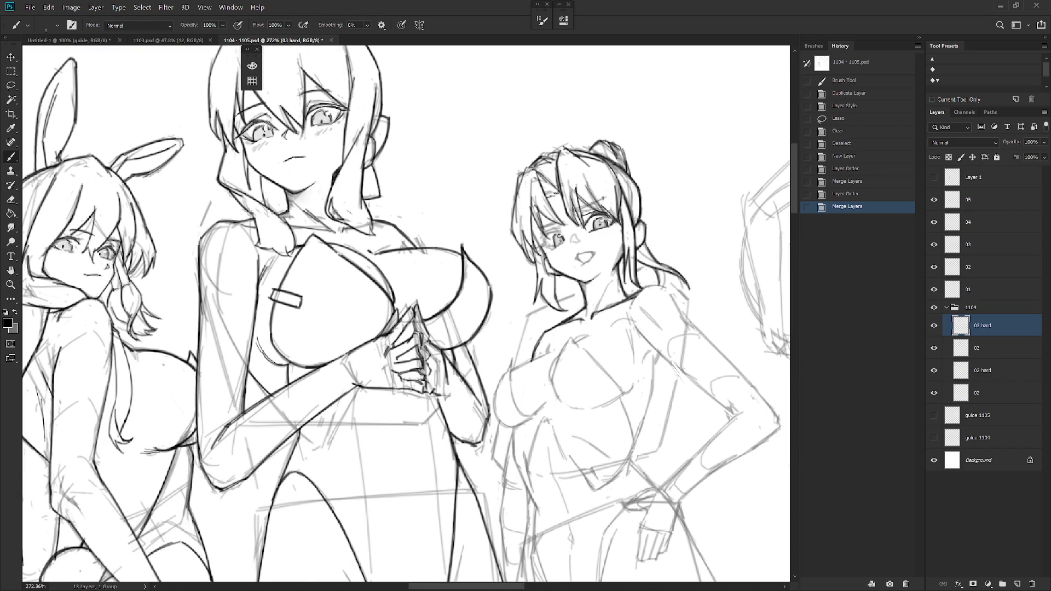
click(580, 257)
click(580, 258)
click(919, 38)
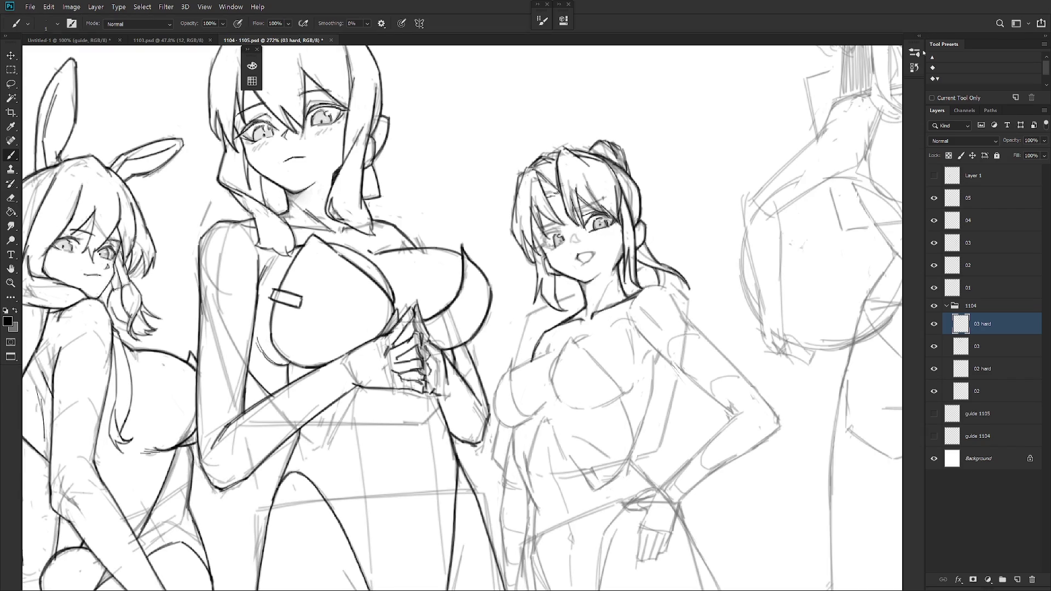
key(f)
key(f)
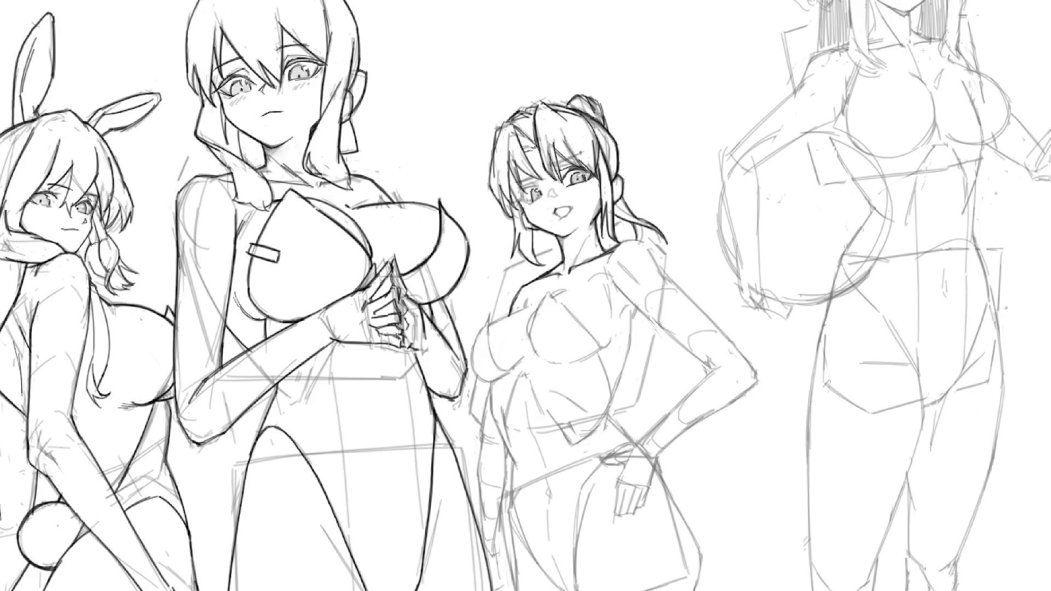
key(F7)
scroll(636, 286, up, 1)
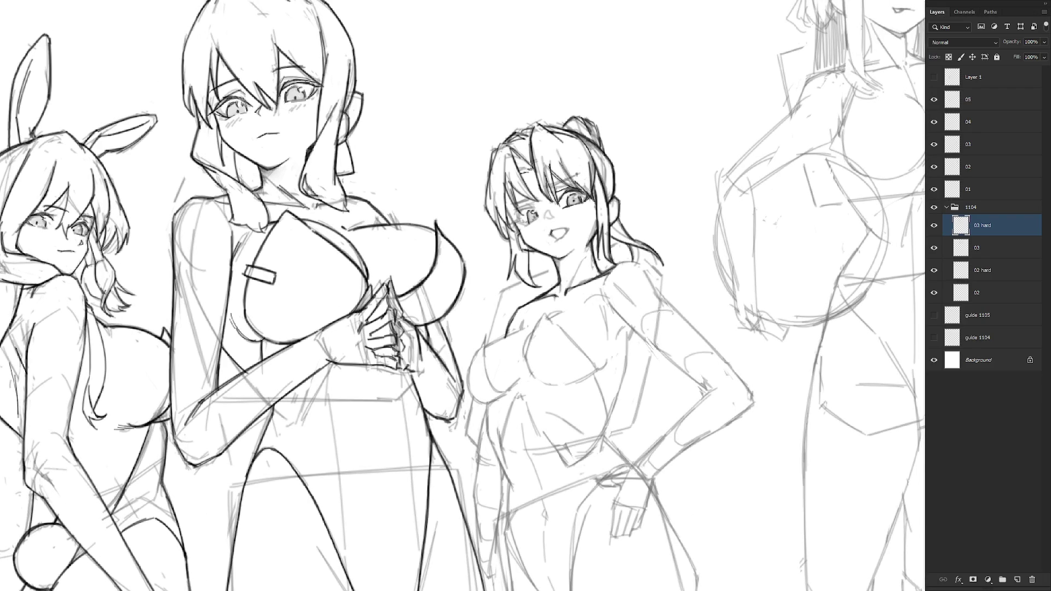
Ink darker lines over the hand-on-hip girl's shoulder and along her arm.
drag(616, 269, 639, 262)
scroll(687, 323, down, 3)
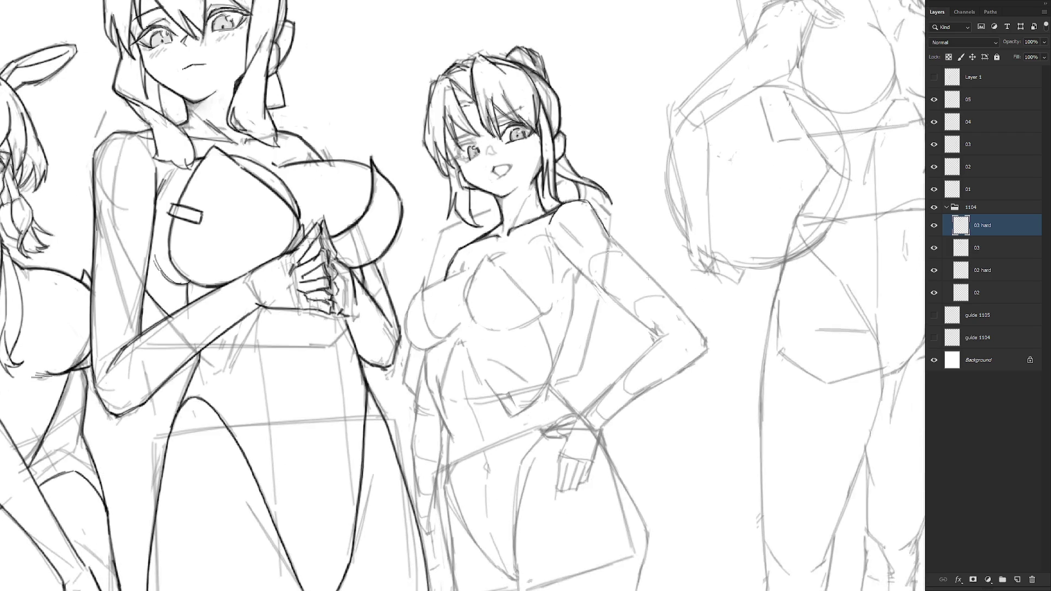
drag(669, 332, 653, 311)
scroll(596, 251, up, 3)
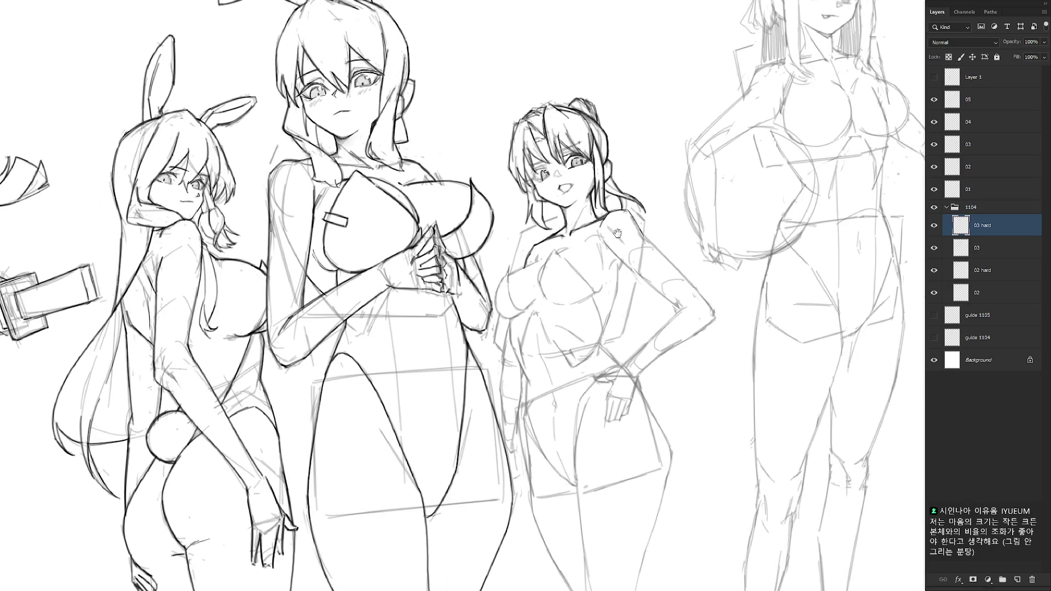
drag(617, 269, 617, 292)
drag(616, 289, 604, 330)
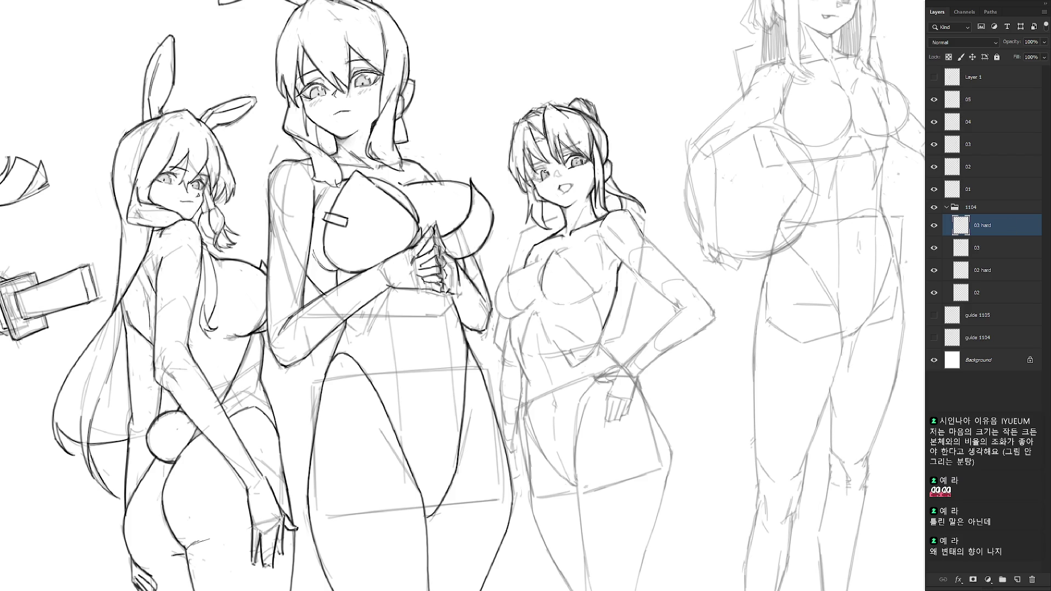
Ink the inner curve and the right edge of her bikini top.
drag(550, 283, 541, 300)
drag(561, 255, 590, 286)
key(ctrl+z)
drag(560, 253, 591, 287)
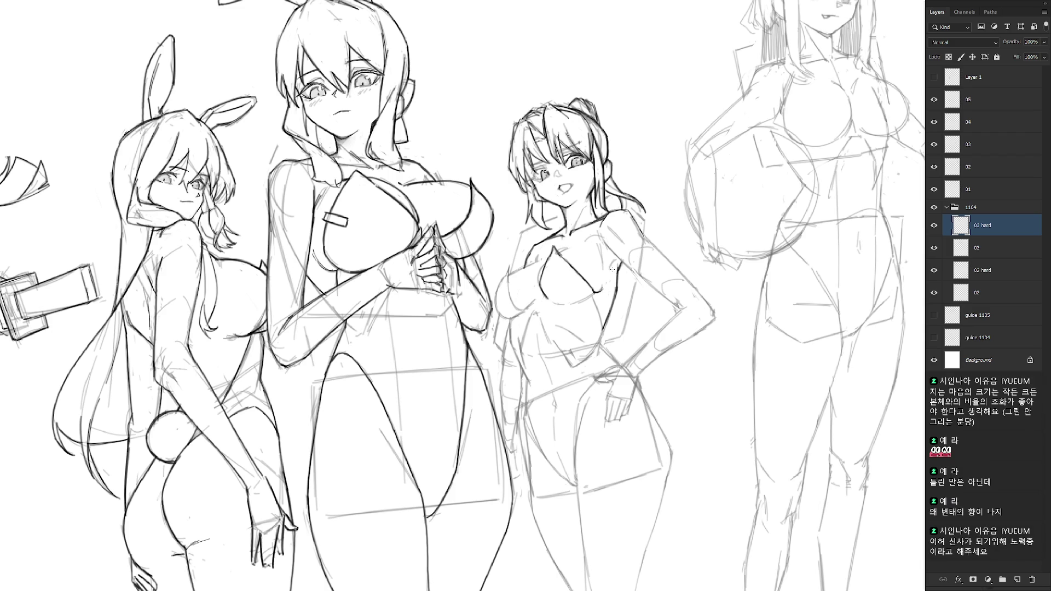
key(f)
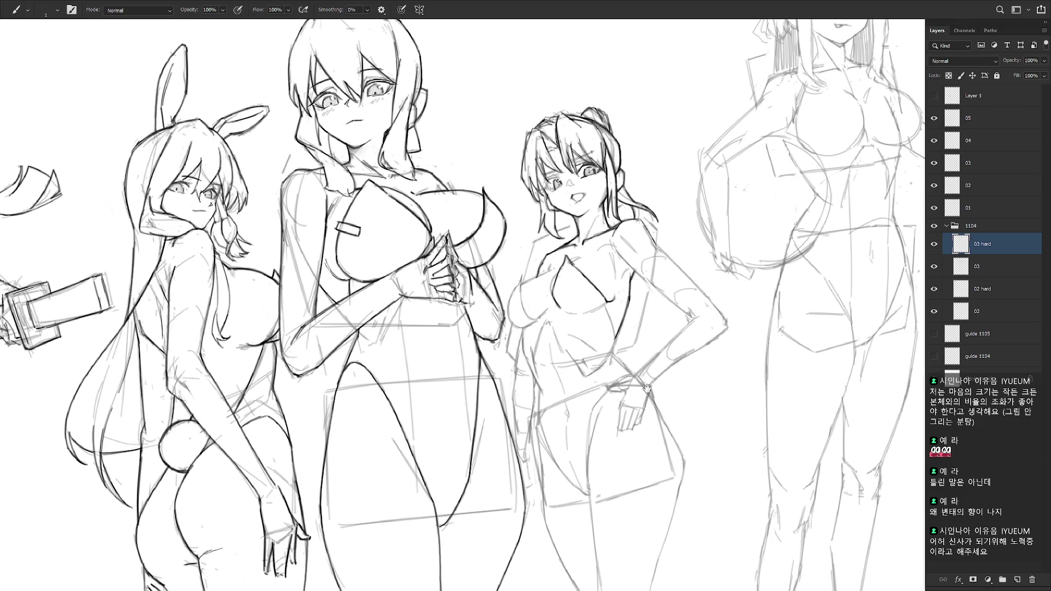
Darken her arm line, the chest-arm junction, the lower bikini edge and her chest line.
drag(635, 390, 699, 388)
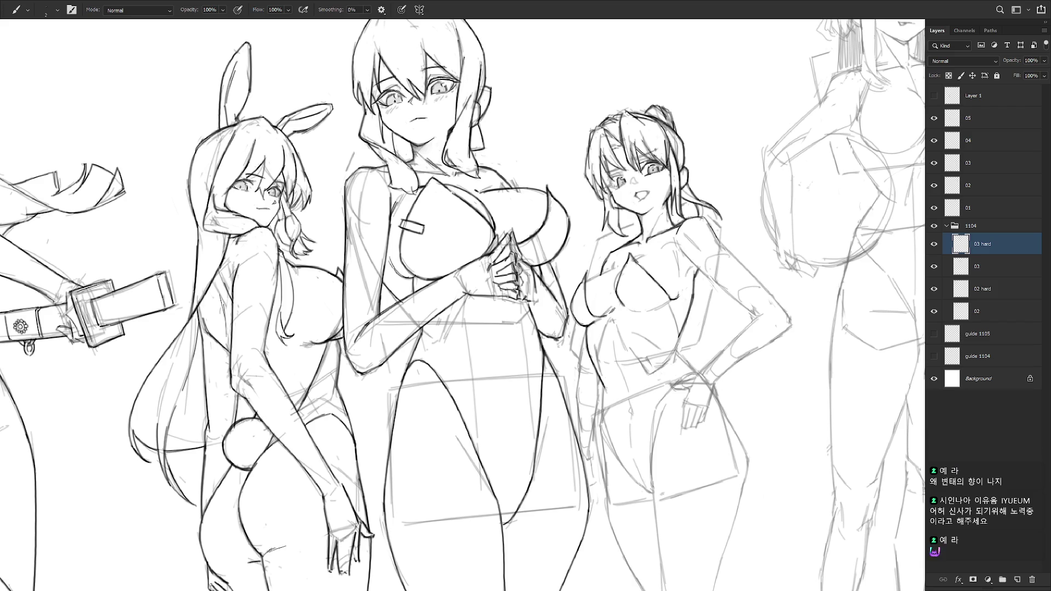
mouse_move(680, 332)
mouse_down()
mouse_move(673, 355)
mouse_move(698, 373)
mouse_up()
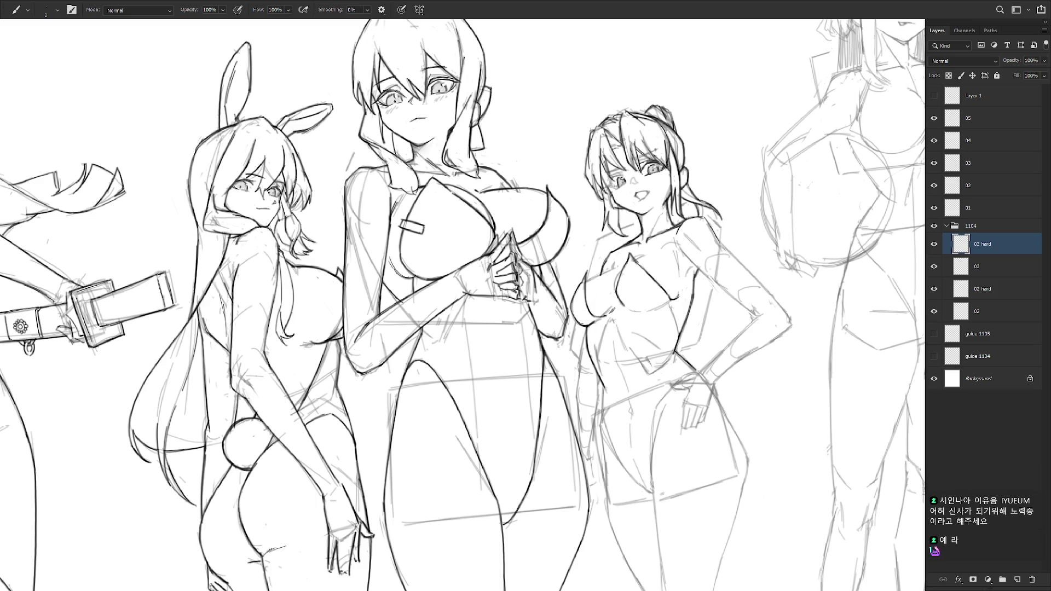
drag(663, 300, 675, 308)
drag(625, 307, 643, 312)
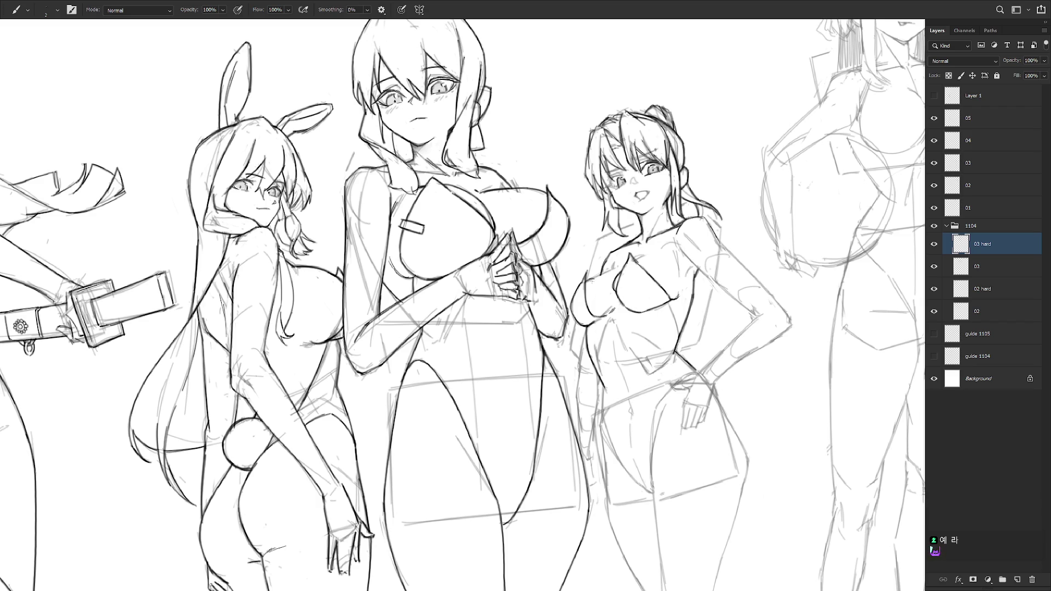
drag(607, 273, 595, 277)
Ink the edge of her torso and her upper arm and shoulder with the fine brush.
key(e)
key(b)
mouse_move(678, 251)
mouse_down()
mouse_move(677, 282)
mouse_move(677, 268)
mouse_up()
drag(721, 328, 698, 414)
drag(627, 271, 651, 310)
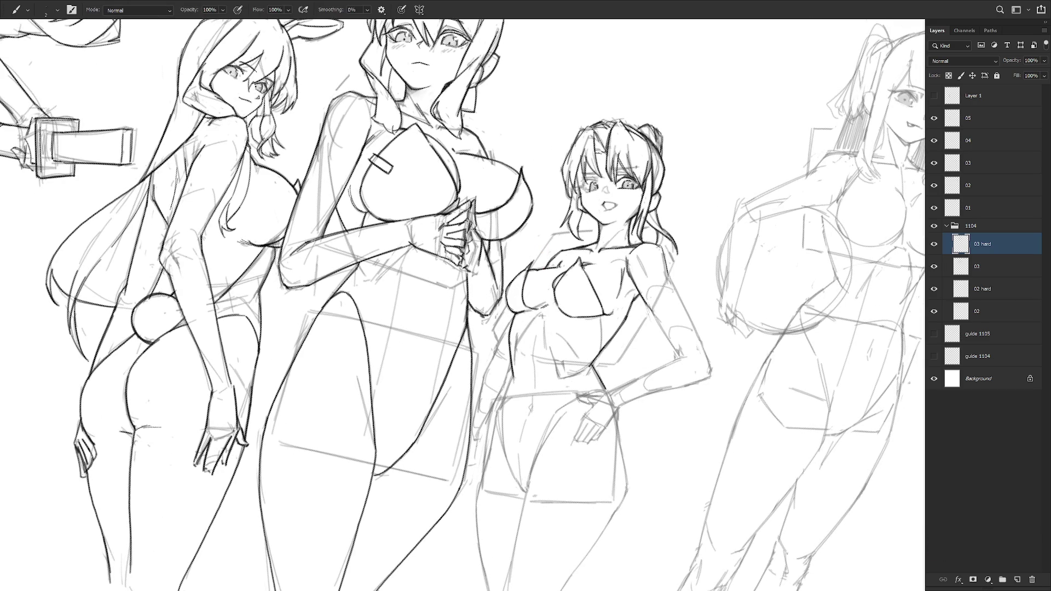
Redraw her upper arm, forearm and elbow lines, retrying strokes as needed.
key(ctrl+z)
drag(628, 269, 675, 350)
drag(649, 309, 680, 355)
mouse_move(666, 265)
mouse_down()
mouse_move(708, 360)
mouse_move(712, 348)
mouse_up()
key(ctrl+z)
drag(683, 298, 707, 357)
Add a line near her wrist and hip, darken the outer forearm, and ink her mouth and chin.
drag(548, 219, 630, 340)
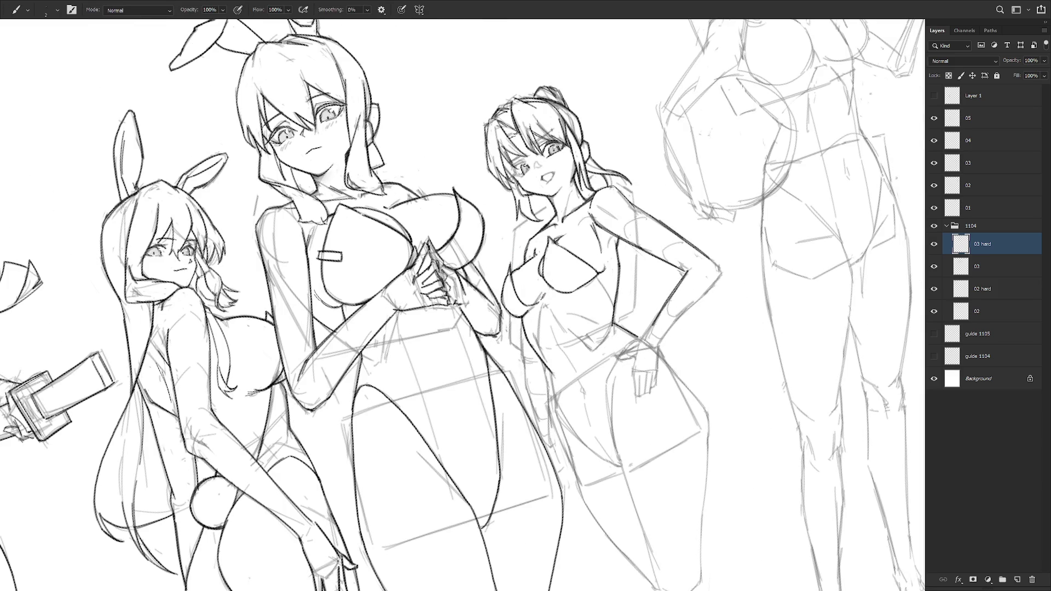
mouse_move(656, 324)
mouse_down()
mouse_move(640, 340)
mouse_move(658, 347)
mouse_up()
drag(714, 283, 673, 325)
mouse_move(745, 299)
mouse_down()
mouse_move(707, 348)
mouse_move(715, 367)
mouse_up()
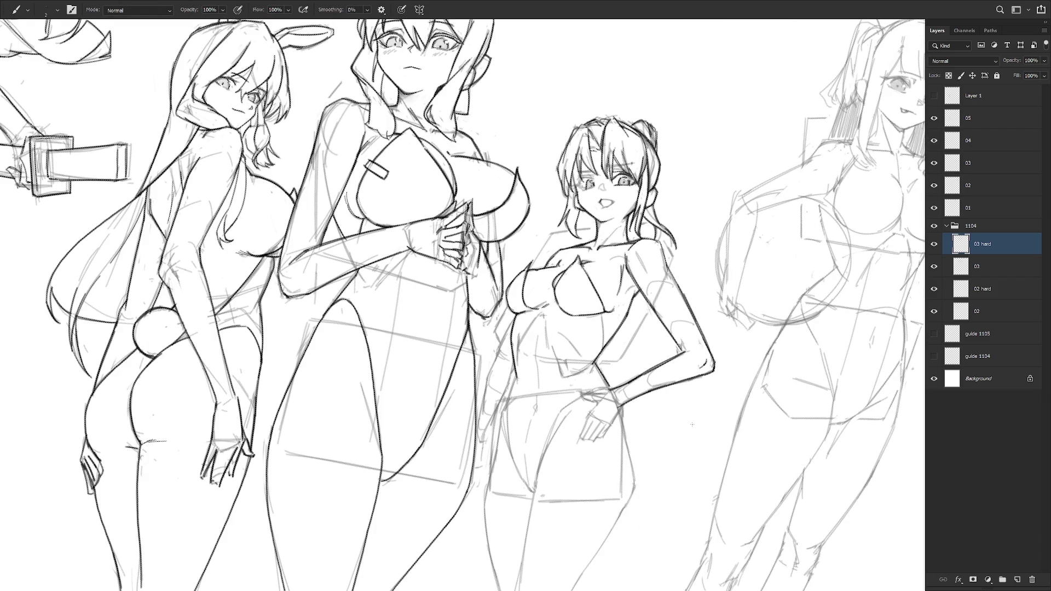
drag(622, 202, 624, 290)
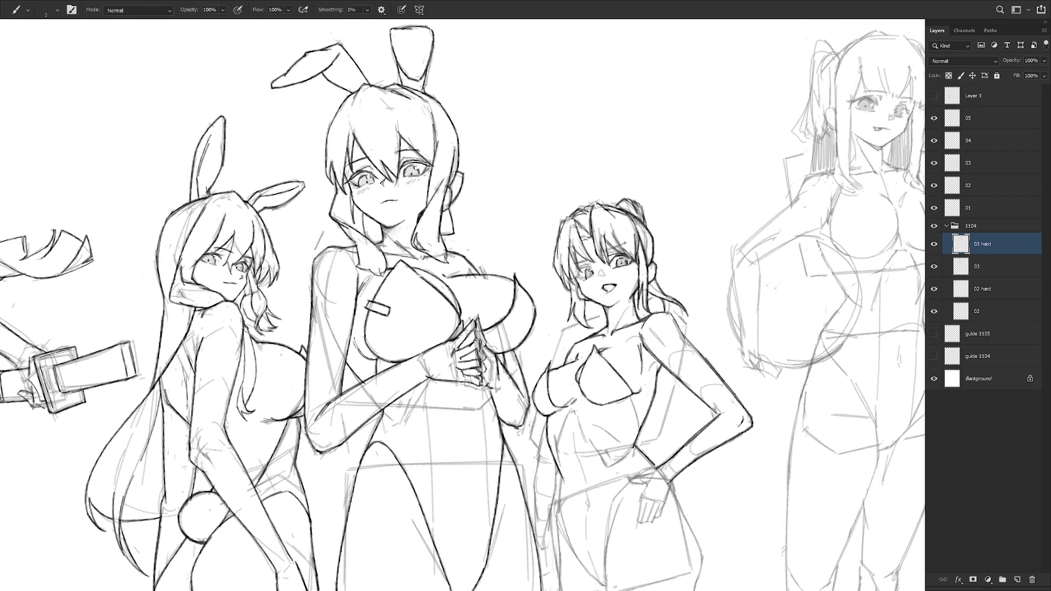
drag(607, 285, 616, 293)
scroll(582, 269, up, 3)
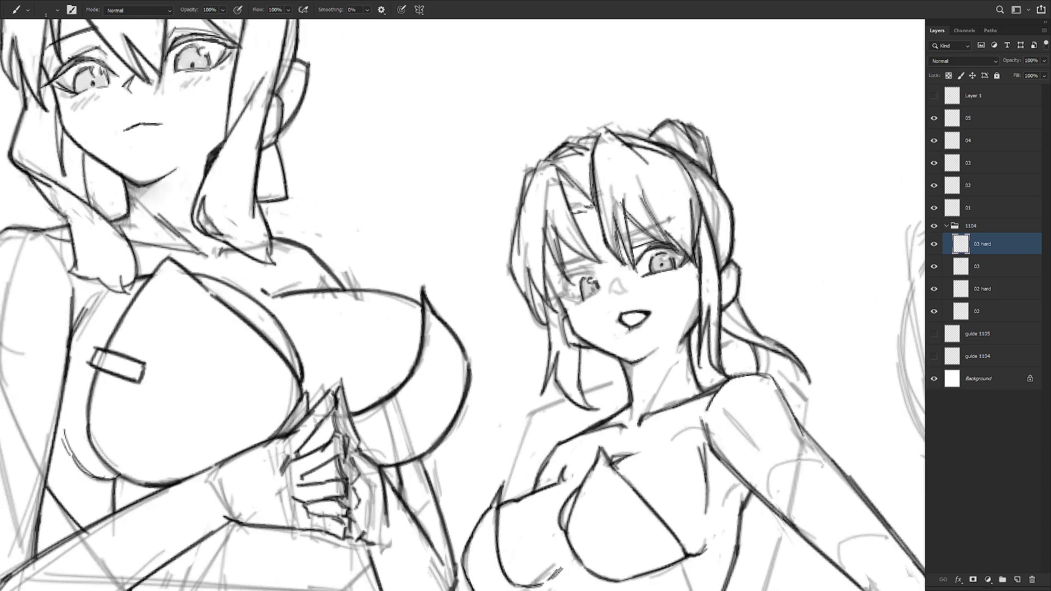
Redraw the face's left eye with an upper-eyelid line and stroke one line across the bangs.
mouse_move(562, 276)
mouse_down()
mouse_move(593, 274)
mouse_move(549, 301)
mouse_move(567, 300)
mouse_move(584, 266)
mouse_move(598, 263)
mouse_move(592, 253)
mouse_up()
drag(563, 263, 549, 269)
drag(612, 239, 677, 218)
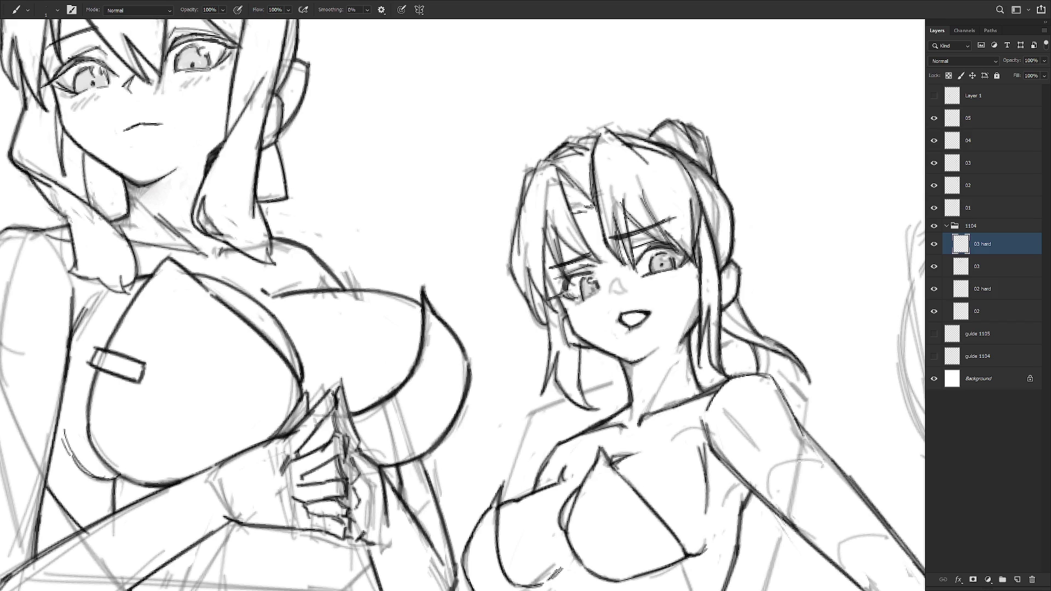
scroll(465, 295, down, 5)
scroll(465, 295, up, 5)
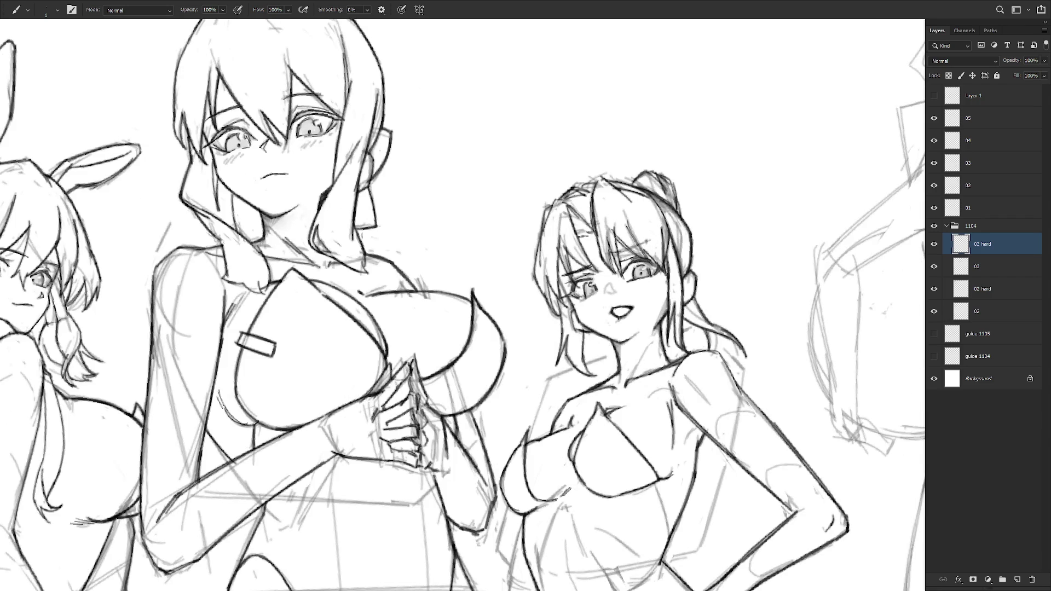
Ink the brow above her right eye, a line along her side, and the under-chest line.
drag(621, 252, 654, 238)
scroll(612, 290, down, 3)
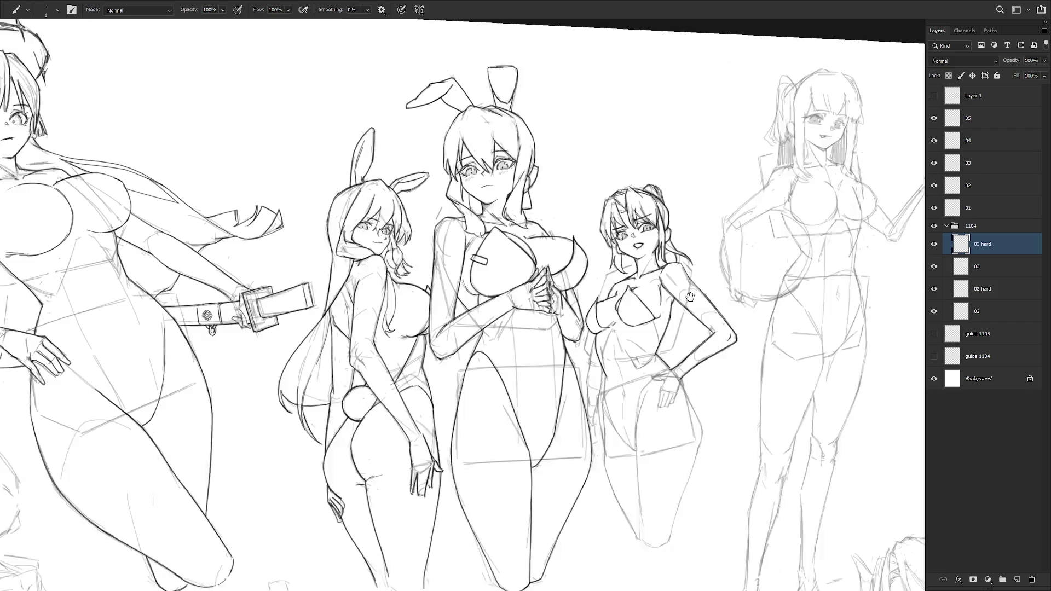
scroll(631, 211, up, 3)
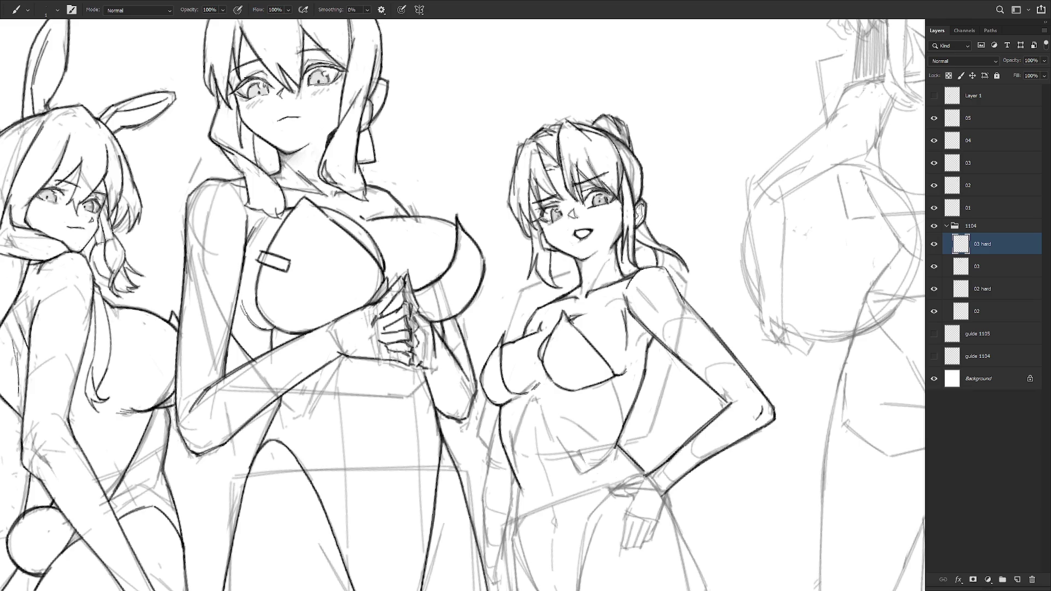
scroll(707, 333, down, 3)
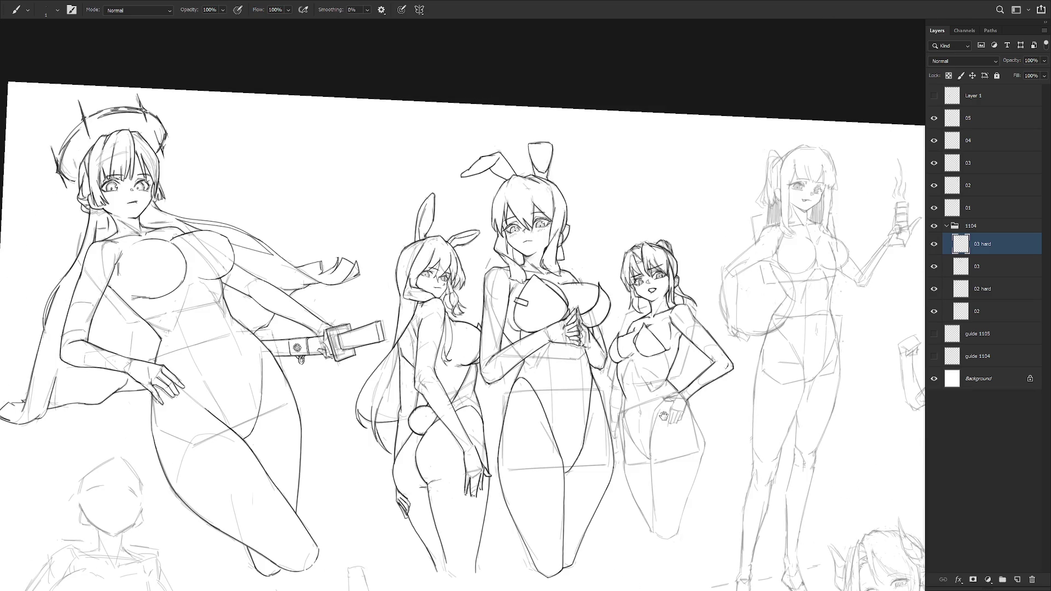
scroll(664, 416, up, 3)
drag(645, 258, 654, 298)
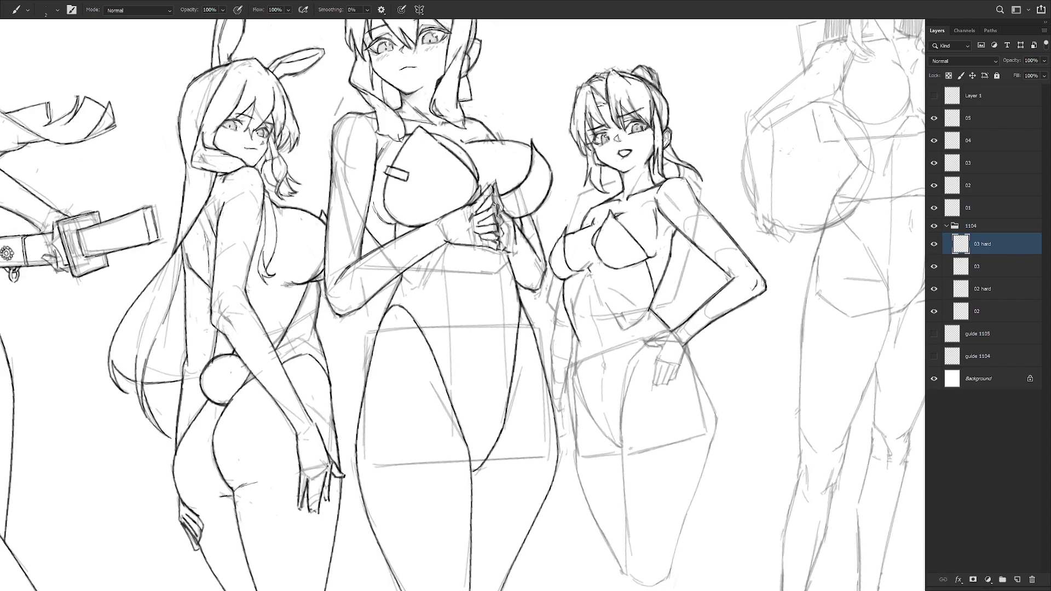
drag(591, 271, 602, 262)
drag(590, 278, 602, 268)
Draw the outline of her left hip, redoing the stroke once.
scroll(614, 303, down, 3)
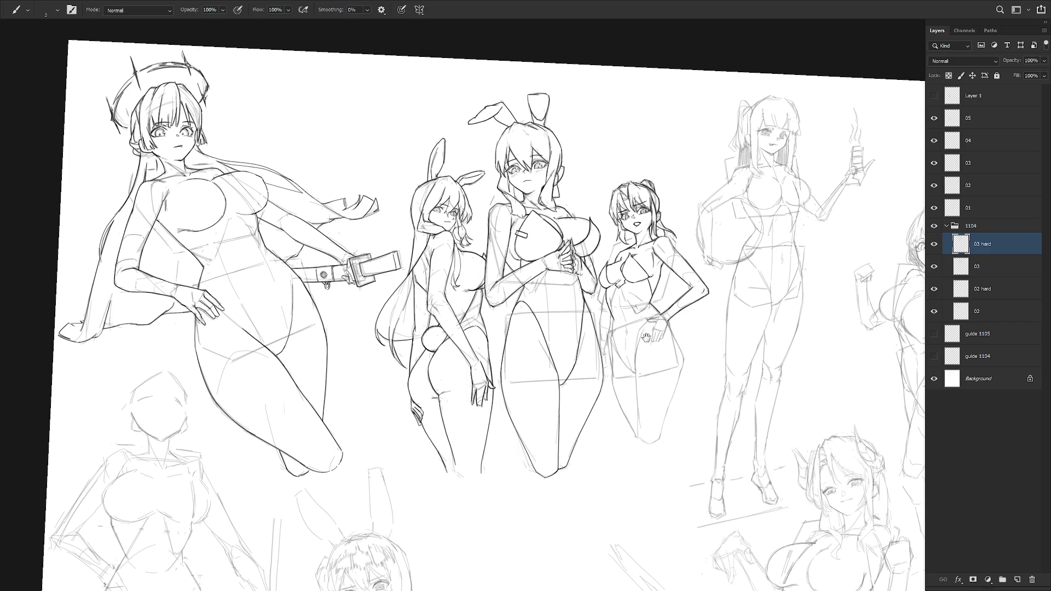
scroll(646, 338, up, 3)
drag(595, 275, 591, 352)
key(ctrl+z)
drag(590, 305, 590, 381)
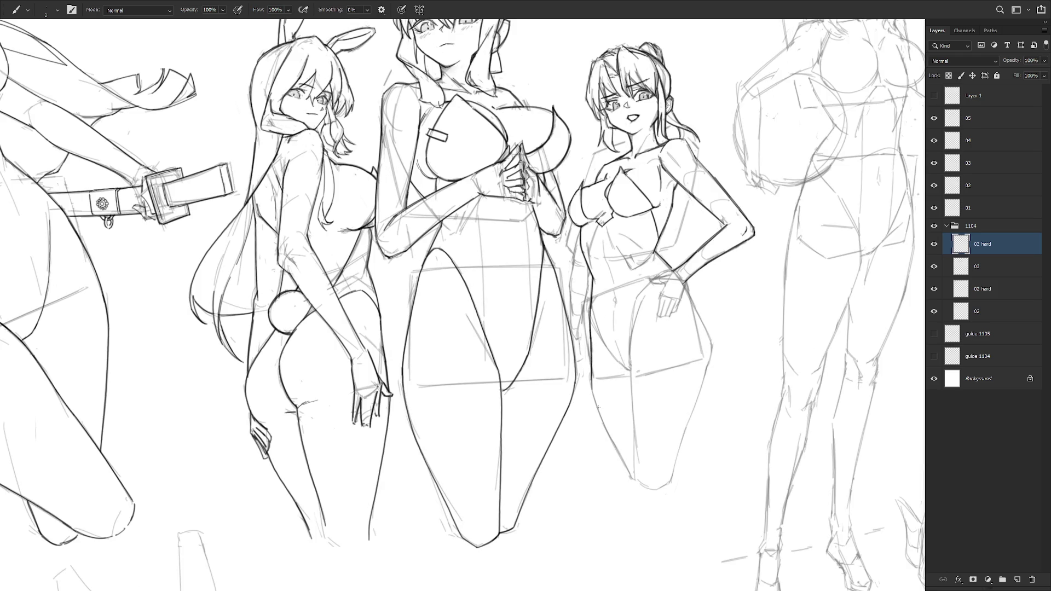
Ink the right-hand girl's left leg line and outer leg outline.
scroll(552, 244, down, 3)
mouse_move(566, 286)
mouse_down()
mouse_move(569, 322)
mouse_move(609, 407)
mouse_up()
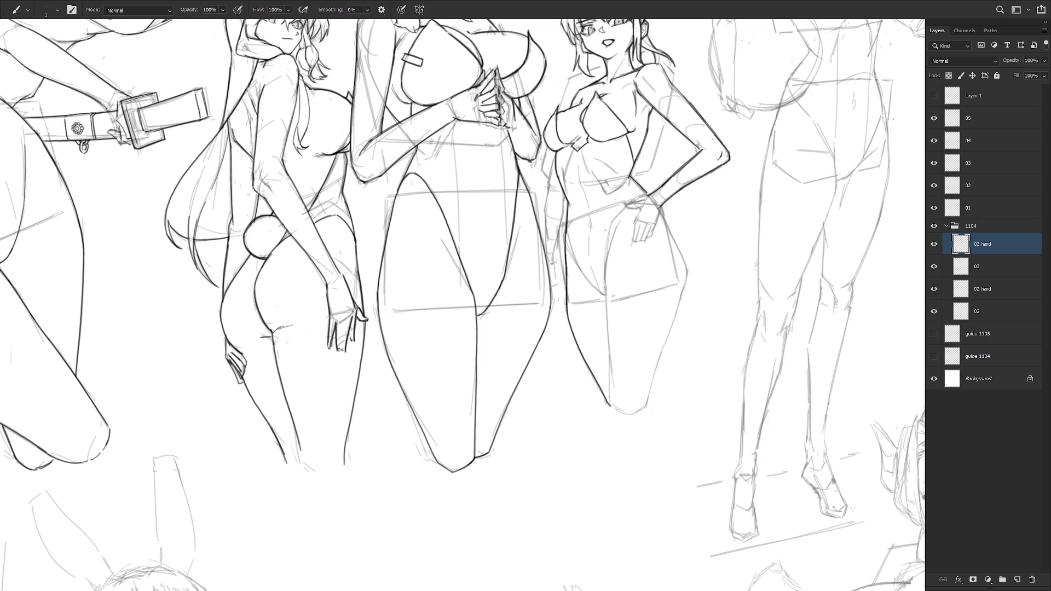
mouse_move(613, 233)
mouse_down()
mouse_move(612, 404)
mouse_move(626, 415)
mouse_move(645, 407)
mouse_up()
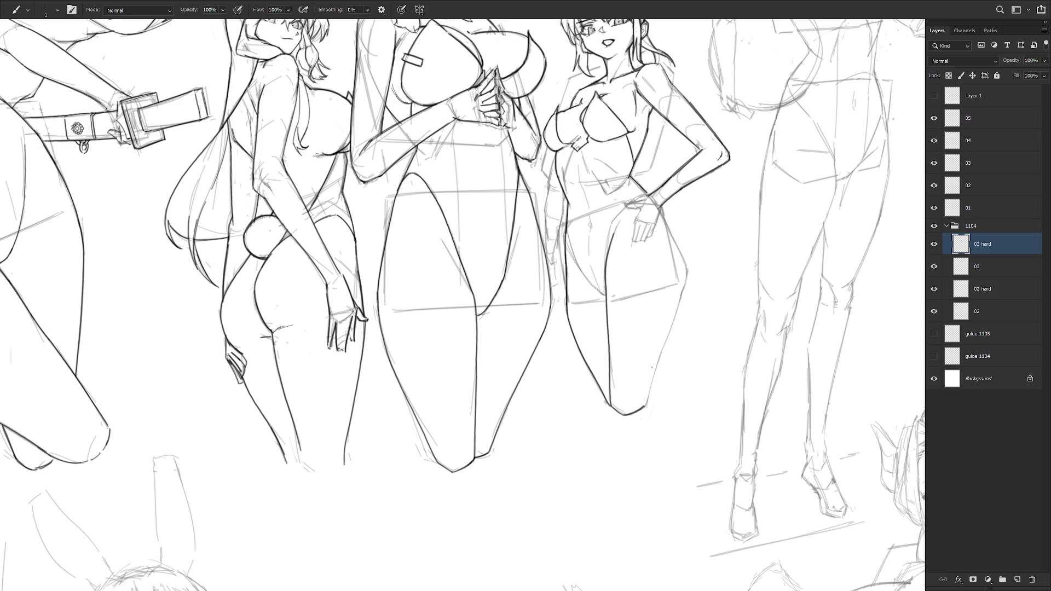
Ink her hip outline, restroking after undos, and redraw the lower leg outline.
drag(661, 216, 688, 284)
key(ctrl+z)
mouse_move(659, 212)
mouse_down()
mouse_move(688, 279)
mouse_move(699, 275)
mouse_up()
key(ctrl+z)
key(ctrl+z)
key(ctrl+z)
mouse_move(674, 239)
mouse_down()
mouse_move(689, 281)
mouse_move(642, 408)
mouse_up()
key(ctrl+z)
key(ctrl+z)
drag(678, 305, 648, 398)
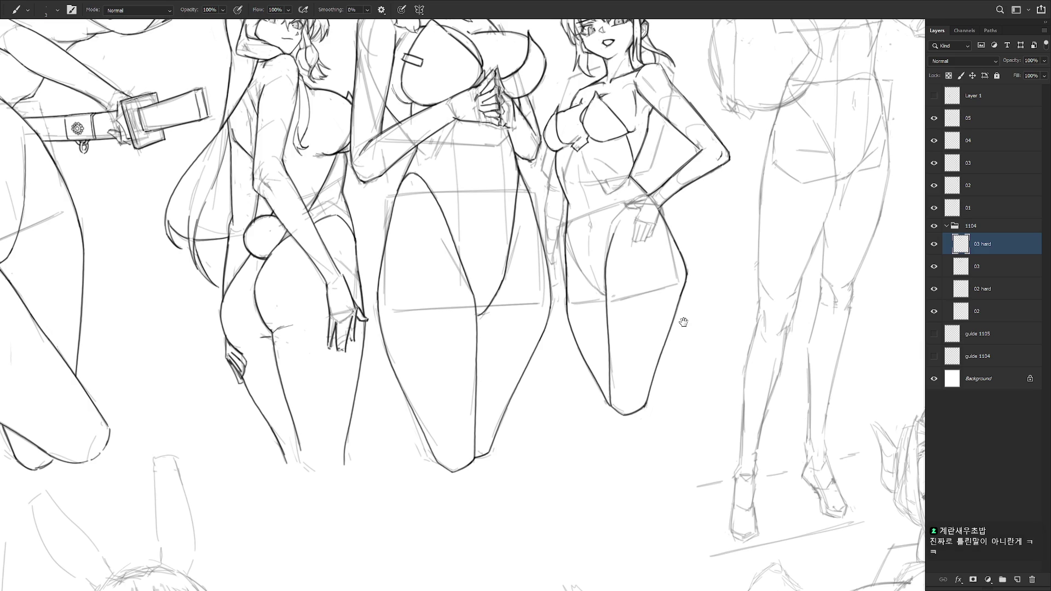
drag(685, 313, 655, 377)
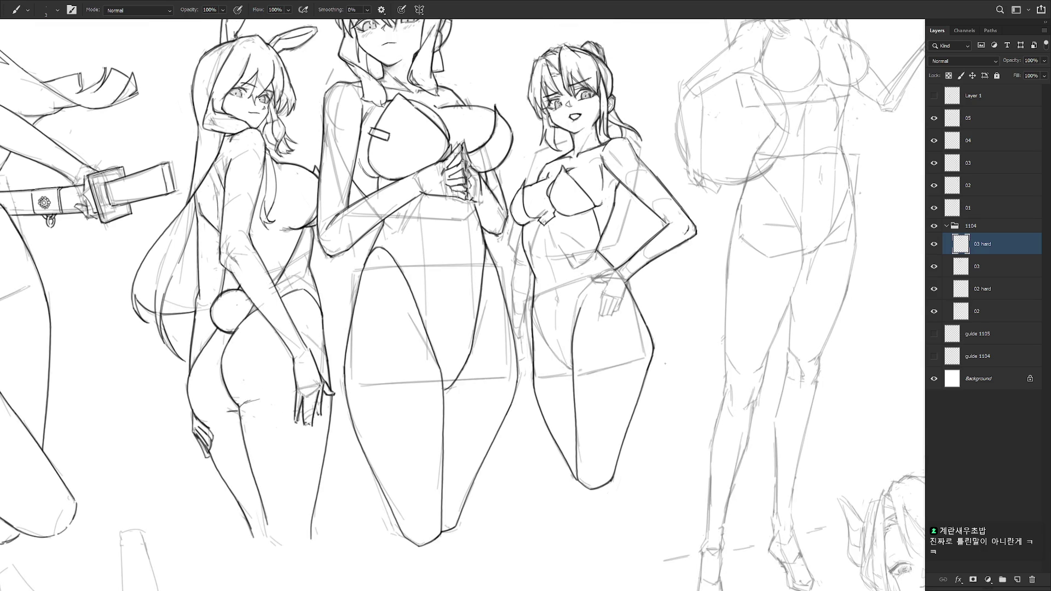
Ink the hand resting on her waist, undoing a misplaced edge stroke.
drag(648, 314, 676, 355)
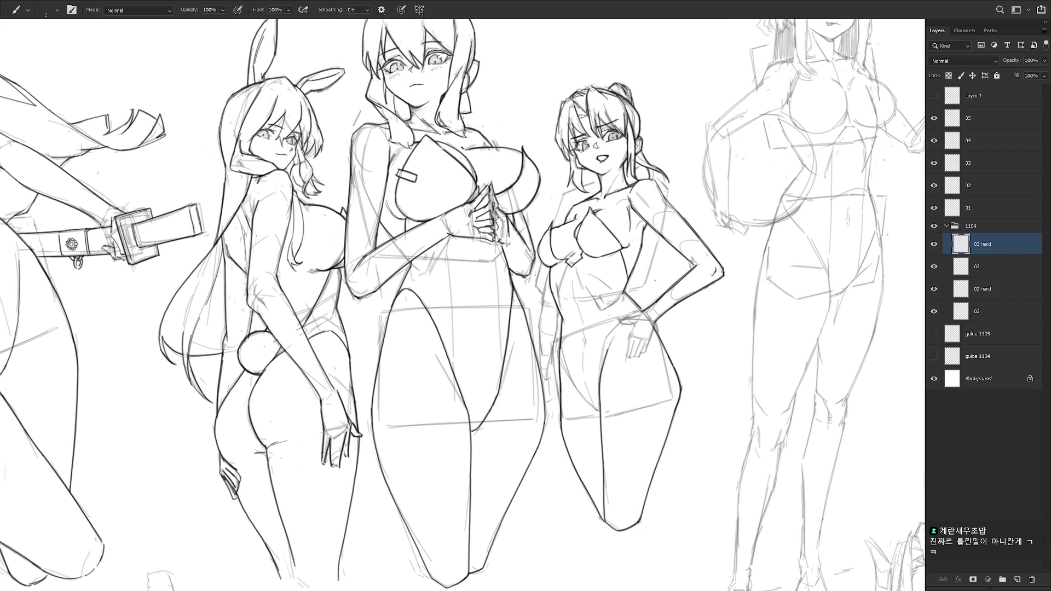
mouse_move(631, 318)
mouse_down()
mouse_move(645, 311)
mouse_move(631, 317)
mouse_up()
mouse_move(630, 333)
mouse_down()
mouse_move(634, 325)
mouse_move(625, 358)
mouse_up()
mouse_move(648, 337)
mouse_down()
mouse_move(641, 366)
mouse_move(649, 324)
mouse_up()
key(ctrl+z)
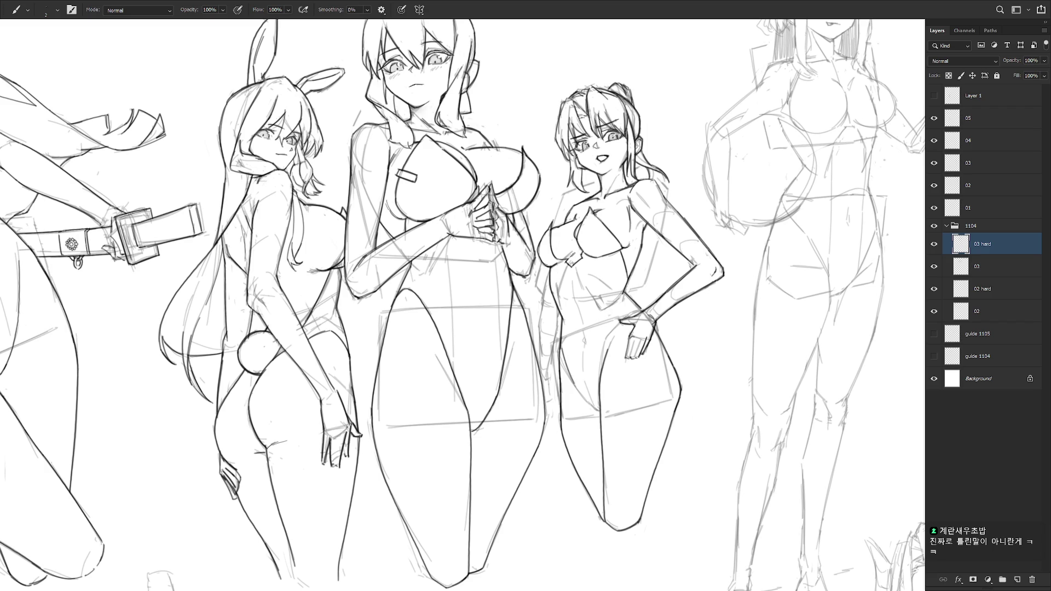
Ink the crotch, inner thigh and hip lines near the waist hand.
drag(577, 390, 601, 402)
drag(606, 338, 598, 377)
drag(606, 338, 599, 375)
drag(607, 335, 600, 374)
drag(619, 321, 607, 338)
key(e)
key(b)
drag(612, 323, 634, 315)
mouse_move(610, 327)
mouse_down()
mouse_move(592, 322)
mouse_move(629, 321)
mouse_move(618, 316)
mouse_move(593, 343)
mouse_up()
key(ctrl+z)
key(ctrl+z)
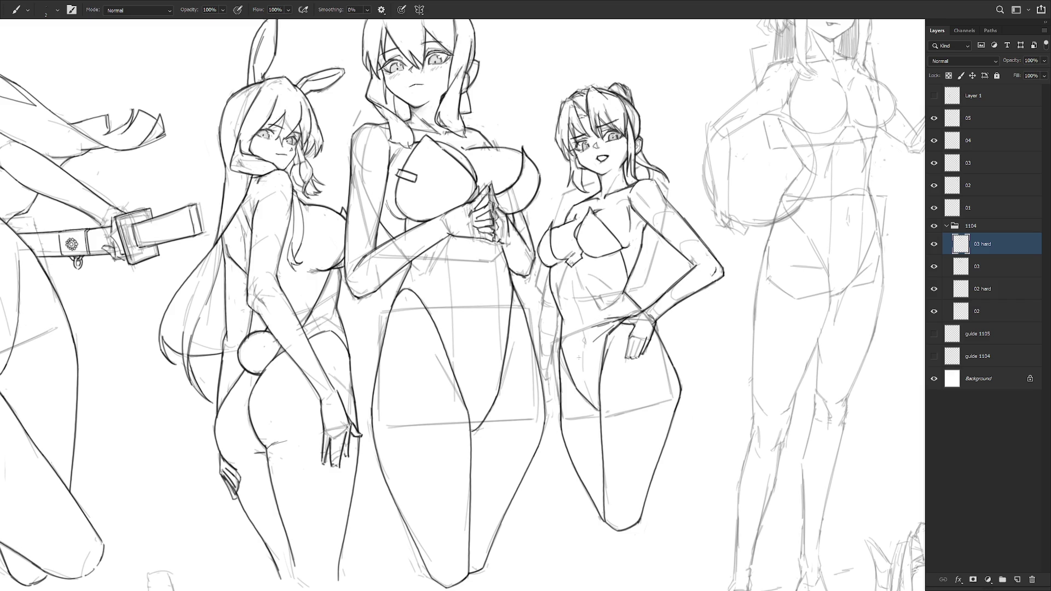
mouse_move(604, 338)
mouse_down()
mouse_move(601, 353)
mouse_move(602, 341)
mouse_up()
Ink the bikini cup's inner edge and torso contour lines, redrawing bad strokes shorter.
drag(588, 225, 594, 320)
key(ctrl+z)
drag(602, 301, 596, 339)
key(ctrl+z)
drag(603, 301, 601, 329)
mouse_move(572, 337)
mouse_down()
mouse_move(568, 375)
mouse_move(581, 391)
mouse_up()
drag(581, 301, 588, 378)
drag(585, 336, 597, 407)
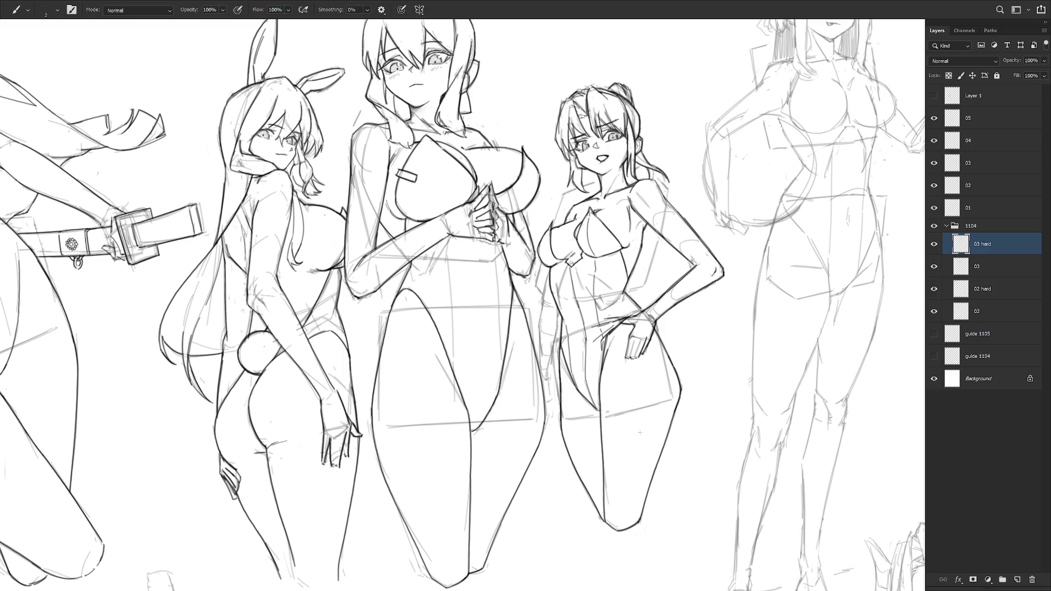
Touch up her left eye, then zoom out and straighten the rotated view.
scroll(575, 137, up, 3)
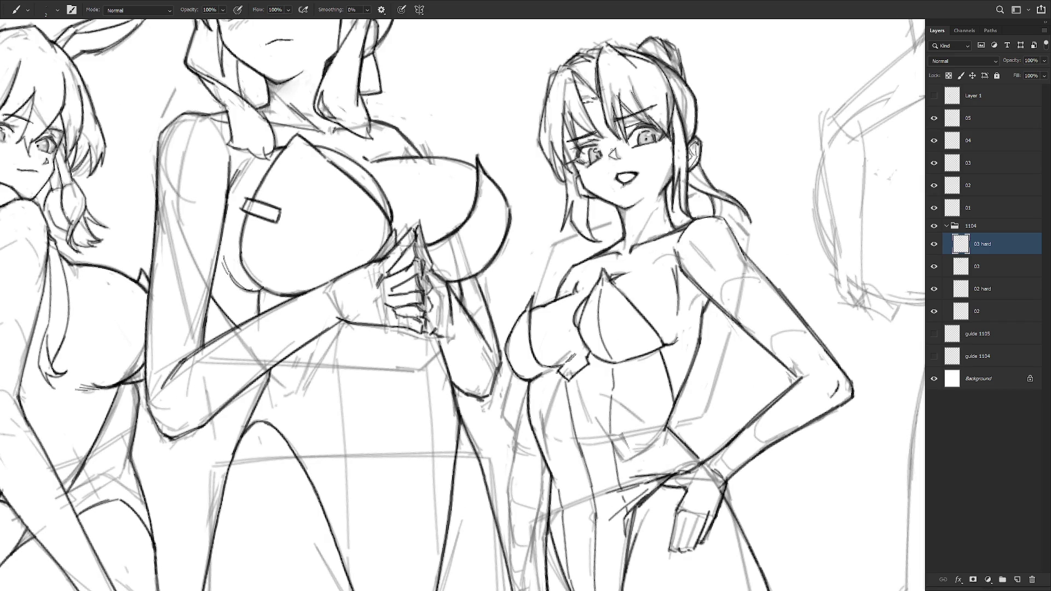
drag(586, 159, 598, 168)
scroll(681, 186, down, 5)
key(Escape)
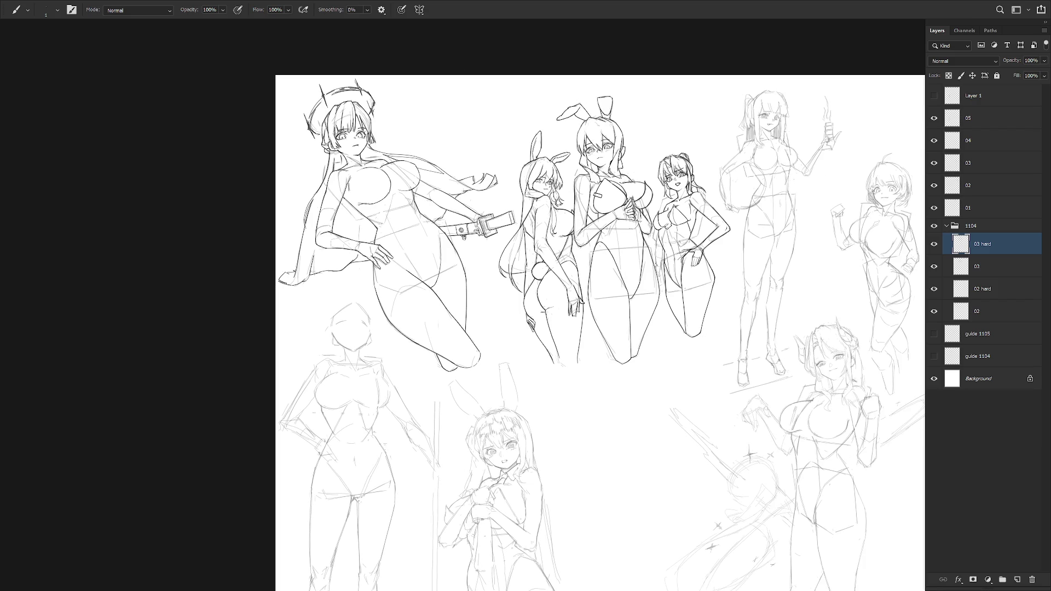
Turn off visibility of sketch layer '03' and zoom in on the bunny trio.
click(934, 267)
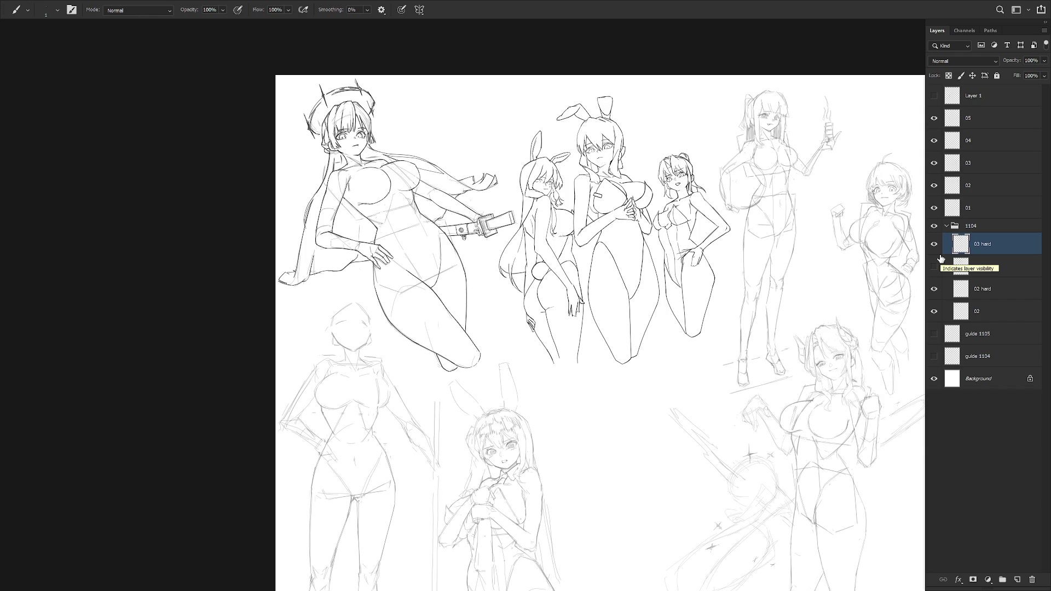
scroll(659, 227, up, 5)
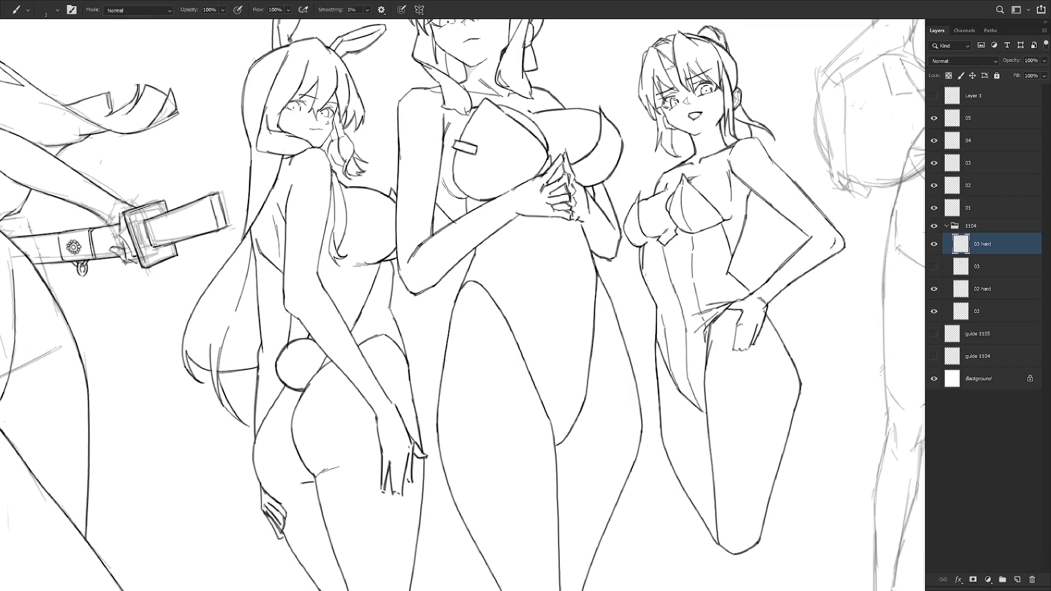
Ink the right-hand girl's shoulder and arm outline with the Brush.
key(e)
key(b)
key(e)
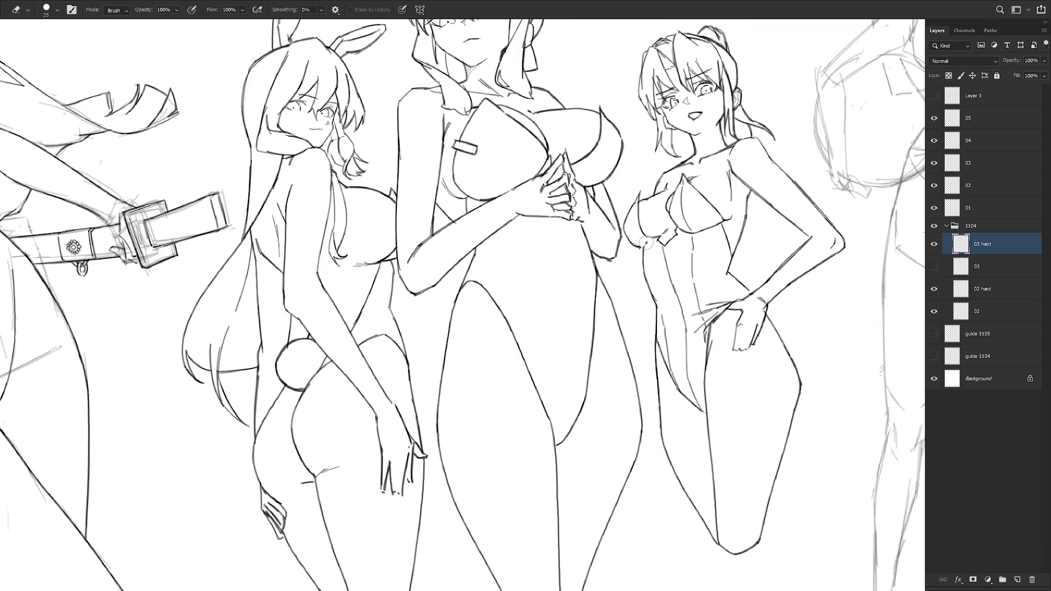
key(b)
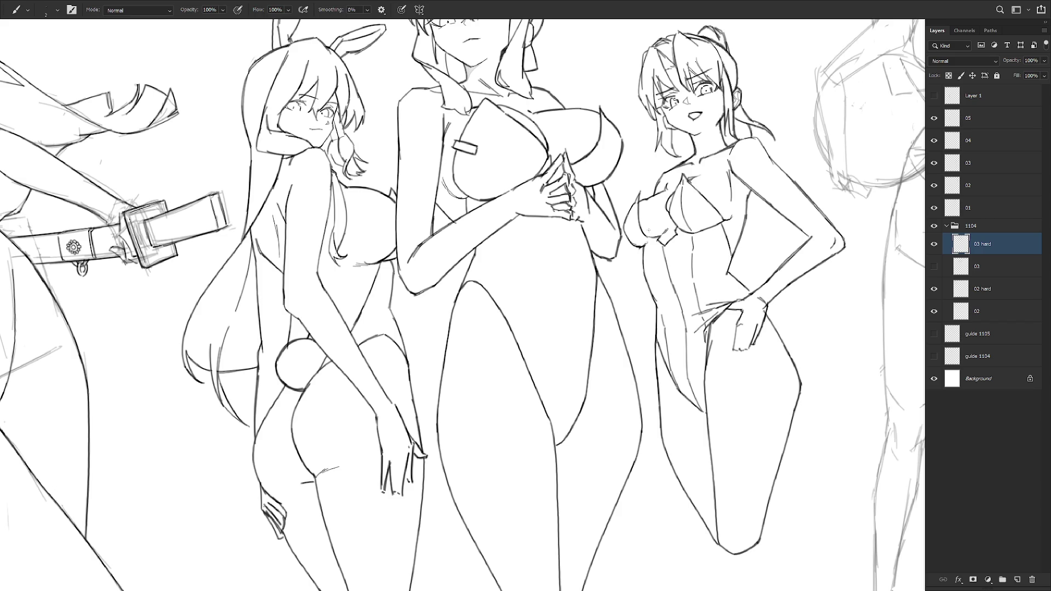
key(e)
key(b)
key(e)
key(b)
drag(640, 193, 636, 205)
scroll(761, 353, down, 3)
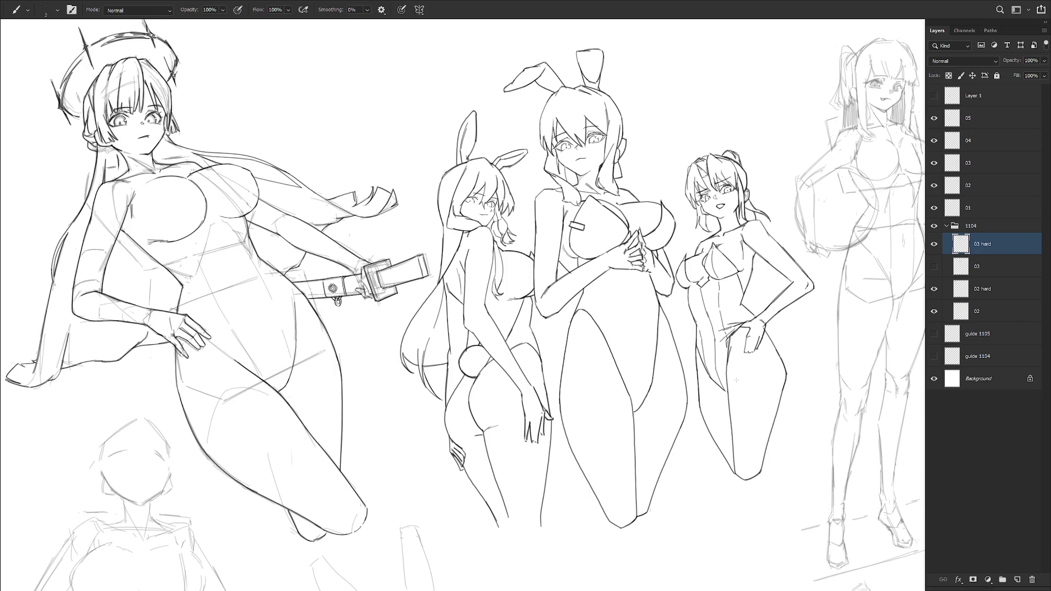
Show layer '03' again, zoom in, and ink her hip and inner thigh lines.
click(934, 266)
click(717, 328)
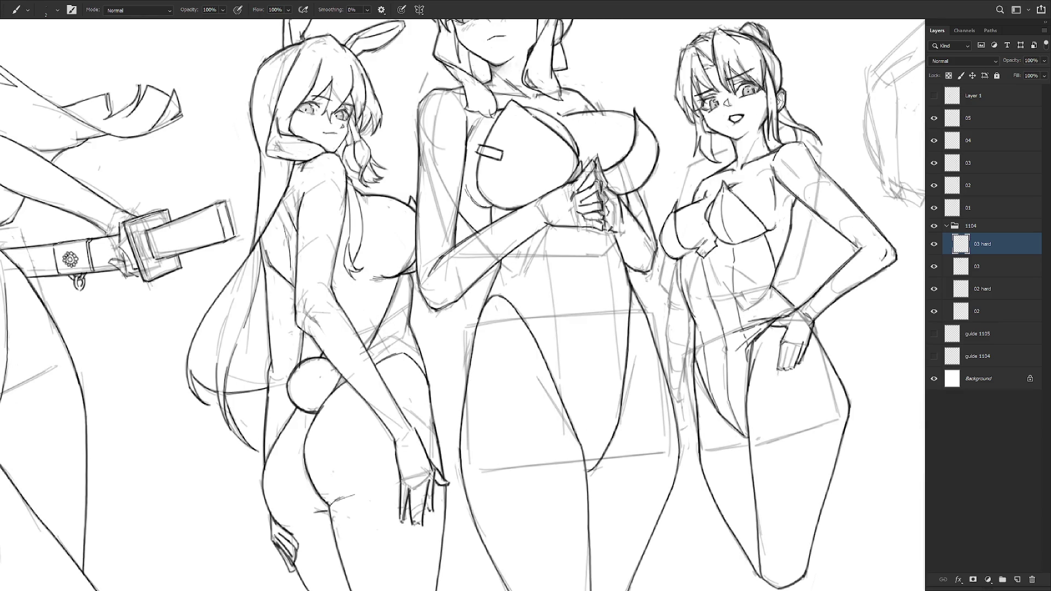
mouse_move(675, 259)
mouse_down()
mouse_move(672, 304)
mouse_move(690, 324)
mouse_move(667, 342)
mouse_move(668, 383)
mouse_up()
mouse_move(670, 340)
mouse_down()
mouse_move(668, 389)
mouse_move(691, 419)
mouse_move(698, 409)
mouse_up()
mouse_move(691, 336)
mouse_down()
mouse_move(676, 397)
mouse_move(696, 402)
mouse_up()
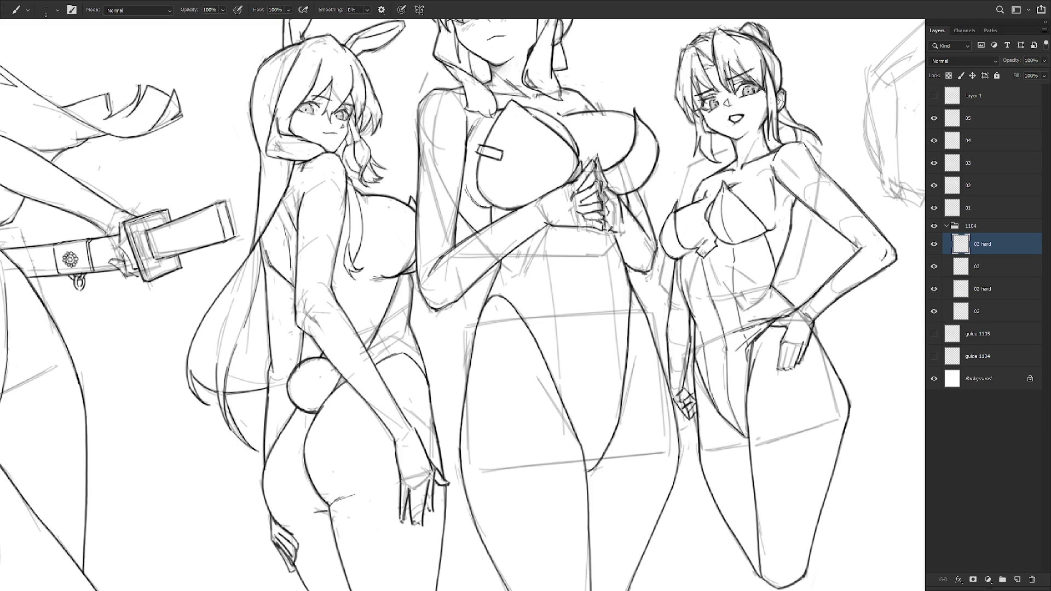
key(e)
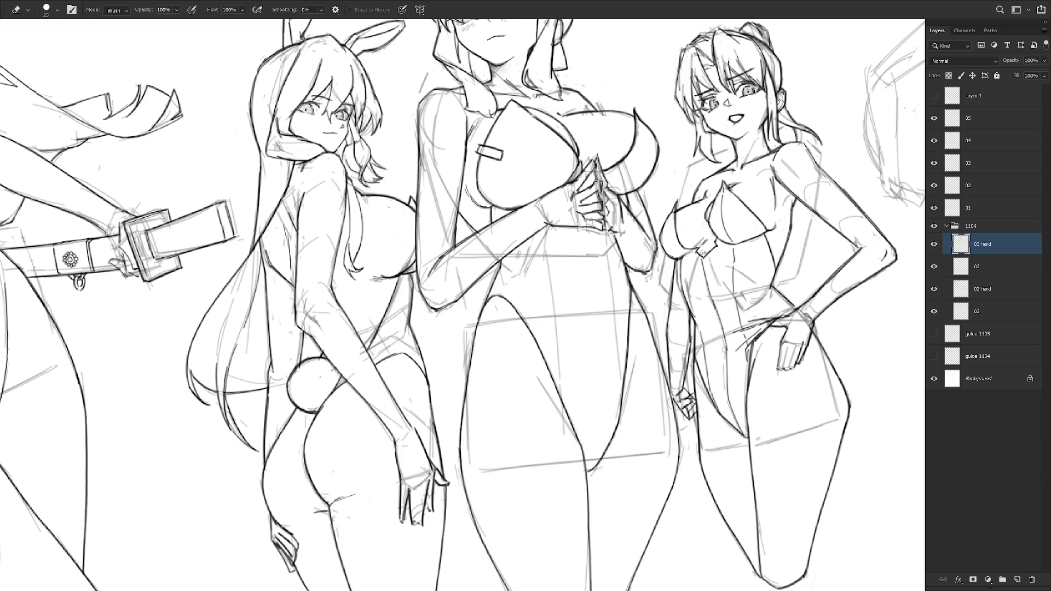
key(b)
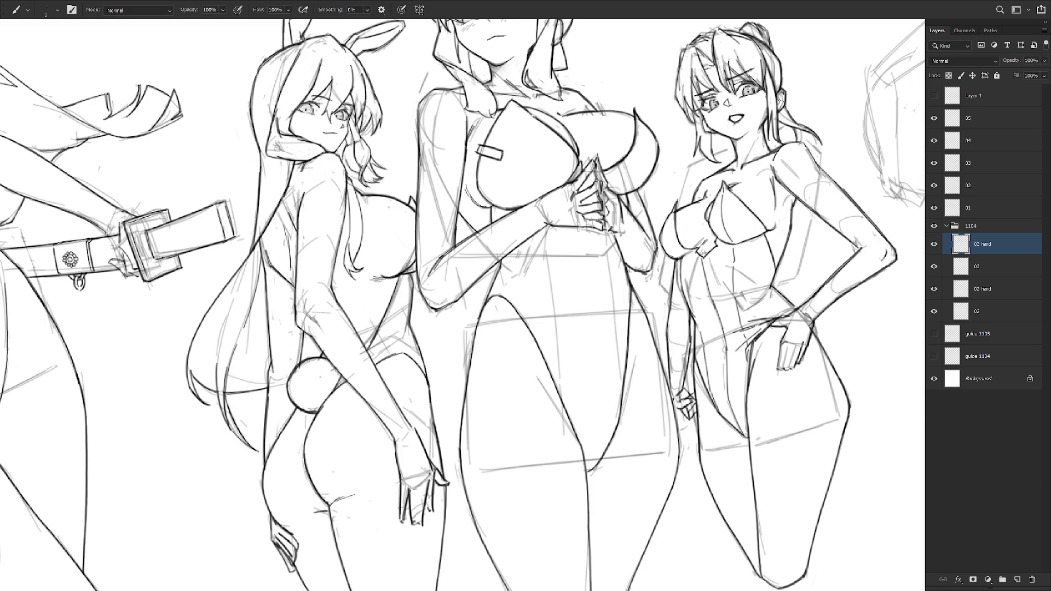
key(e)
key(b)
scroll(722, 388, down, 3)
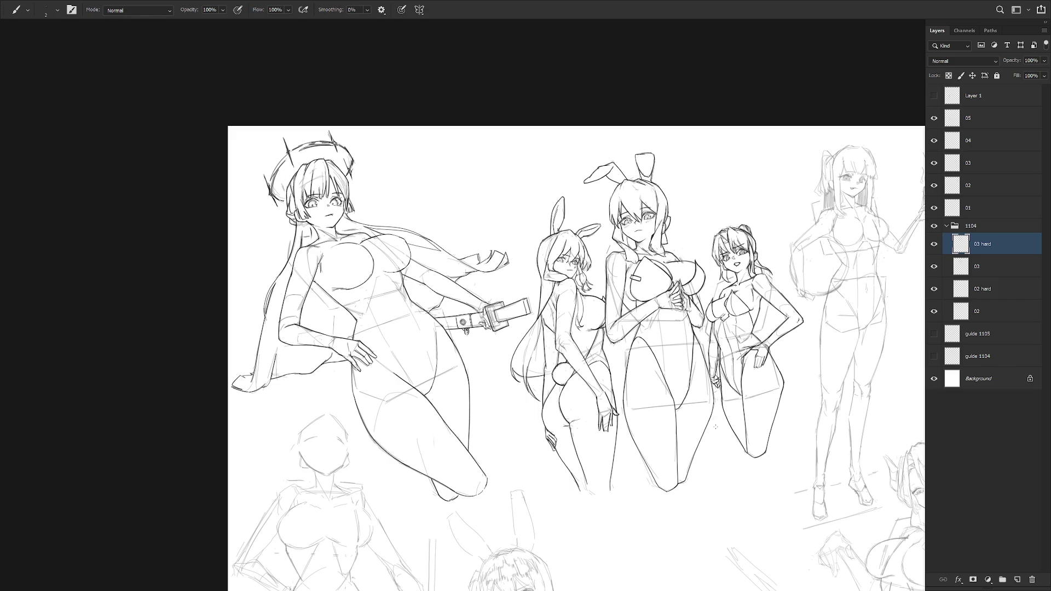
With layer '03' hidden, draw a short upper-arm stroke, then undo it to redraw curved.
click(935, 266)
scroll(726, 392, up, 3)
key(e)
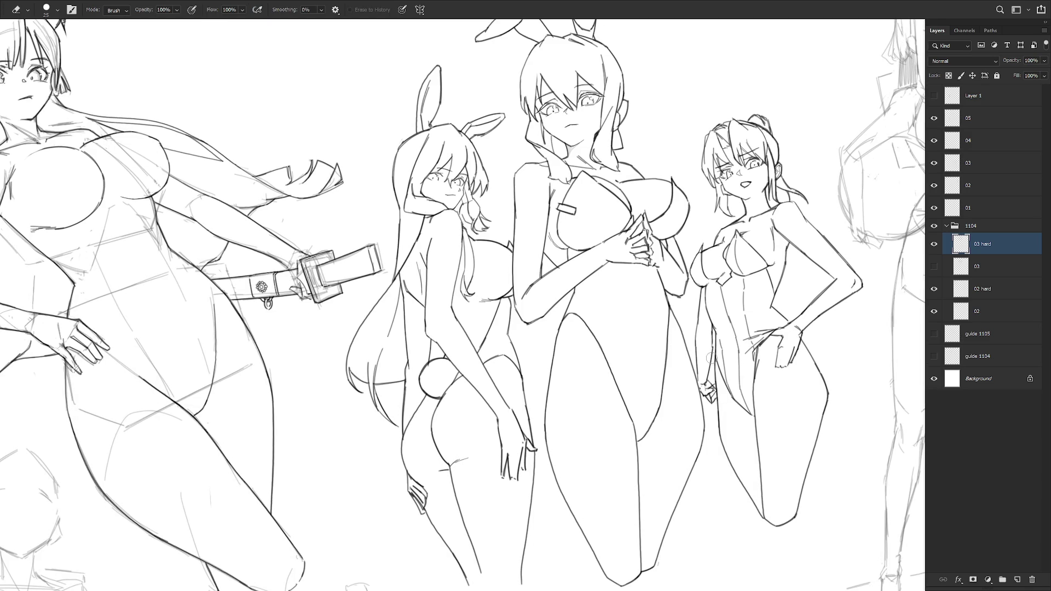
key(b)
mouse_move(711, 381)
mouse_down()
mouse_move(713, 340)
mouse_move(696, 328)
mouse_move(706, 324)
mouse_up()
key(ctrl+z)
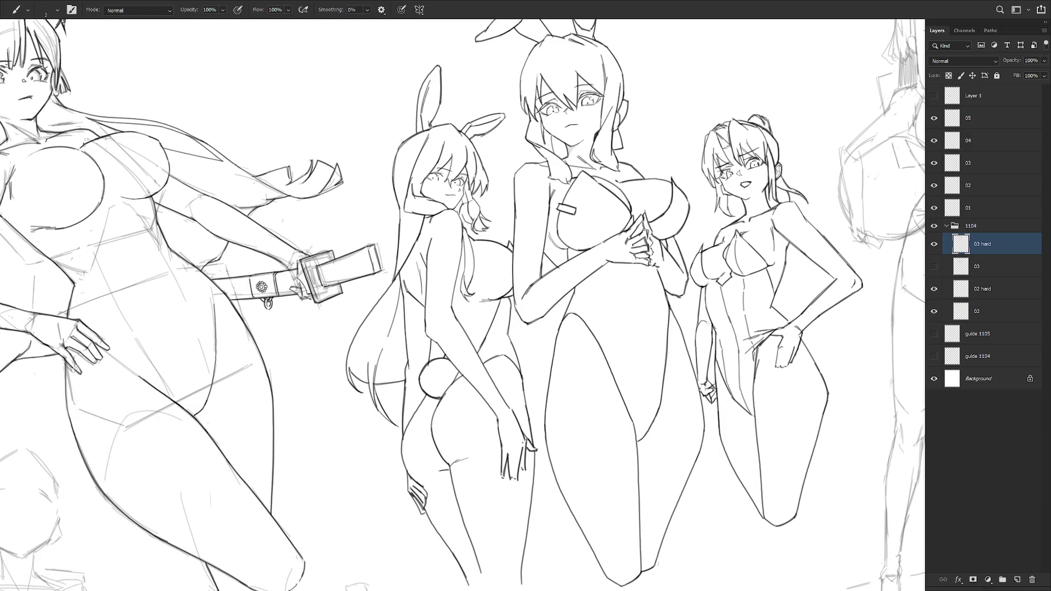
Show layer '03' to compare against the sketch, then collapse the '1104' group.
click(934, 267)
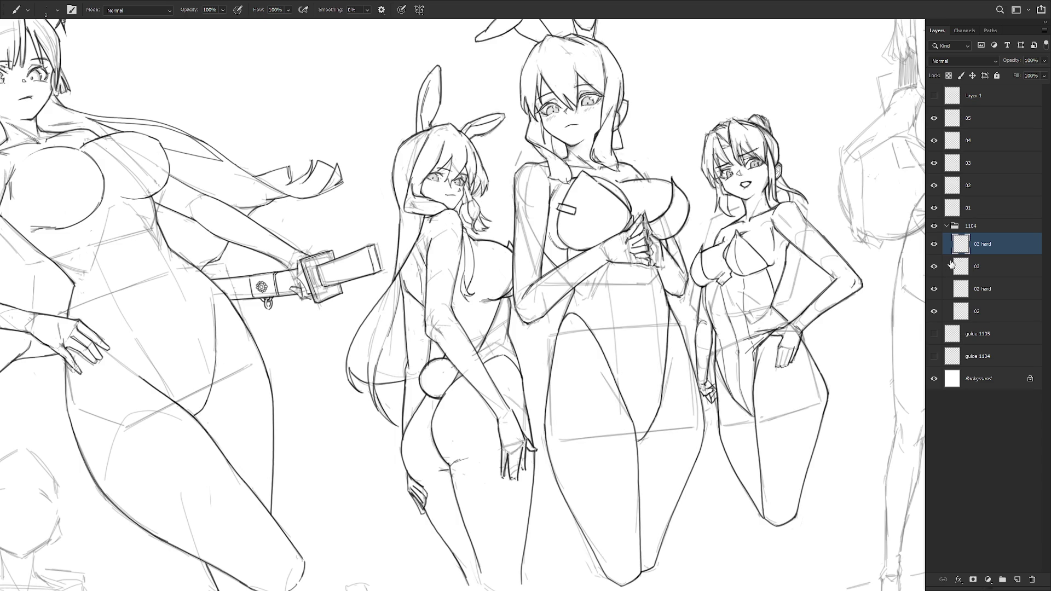
scroll(595, 431, down, 5)
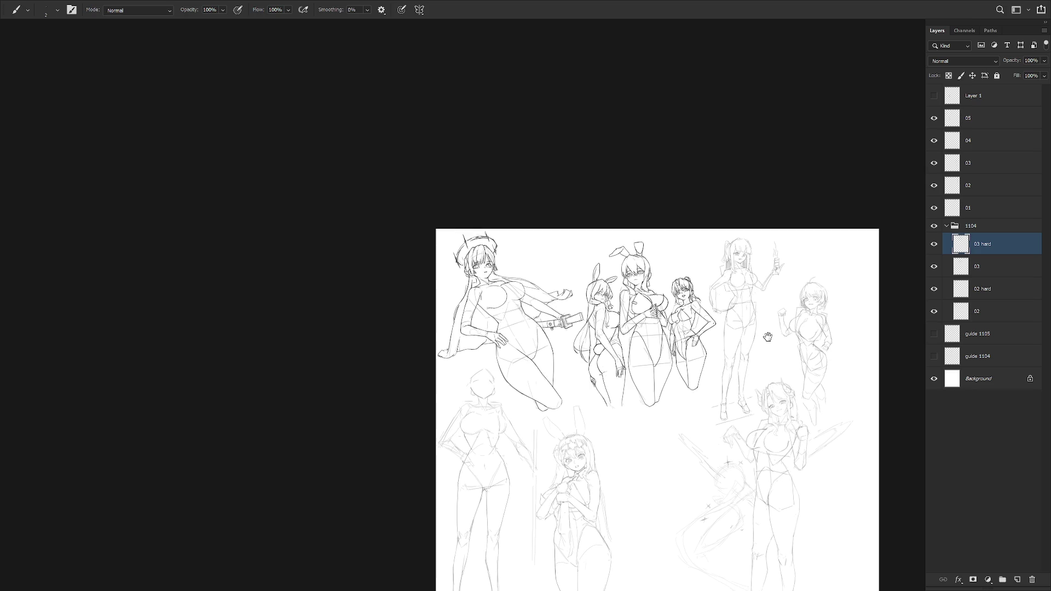
scroll(734, 324, up, 3)
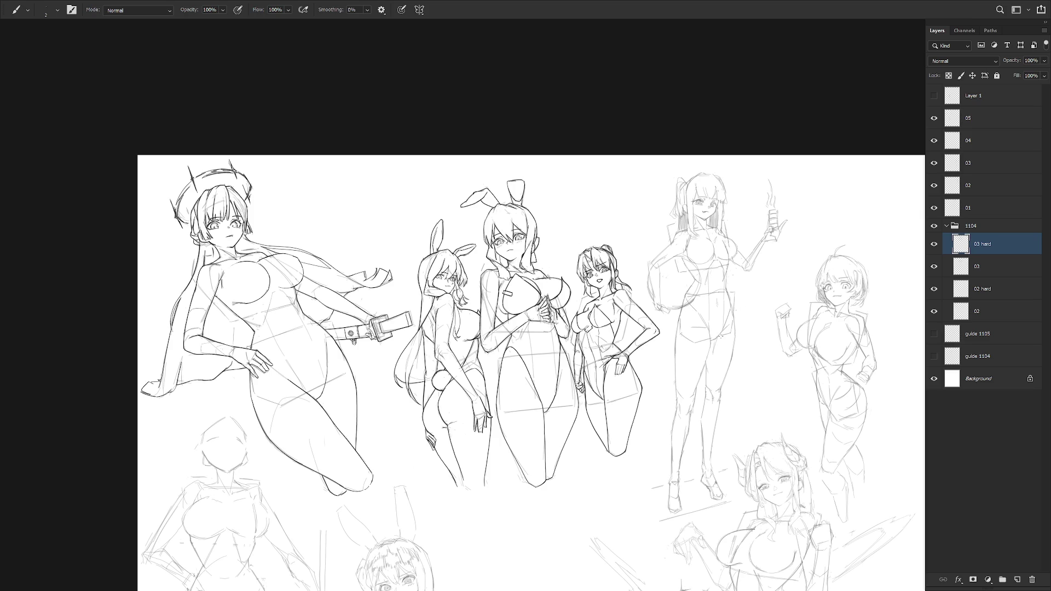
click(947, 225)
click(972, 225)
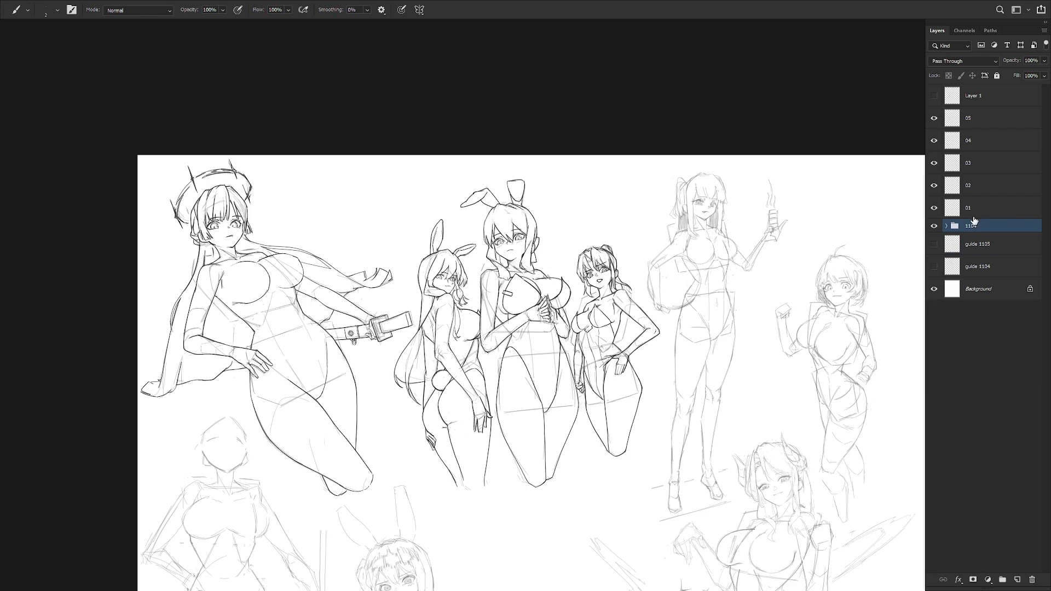
Make layer '01' active and ink the top and left of the beach-ball girl's pigtail.
click(934, 208)
click(934, 208)
click(968, 208)
drag(772, 256, 726, 282)
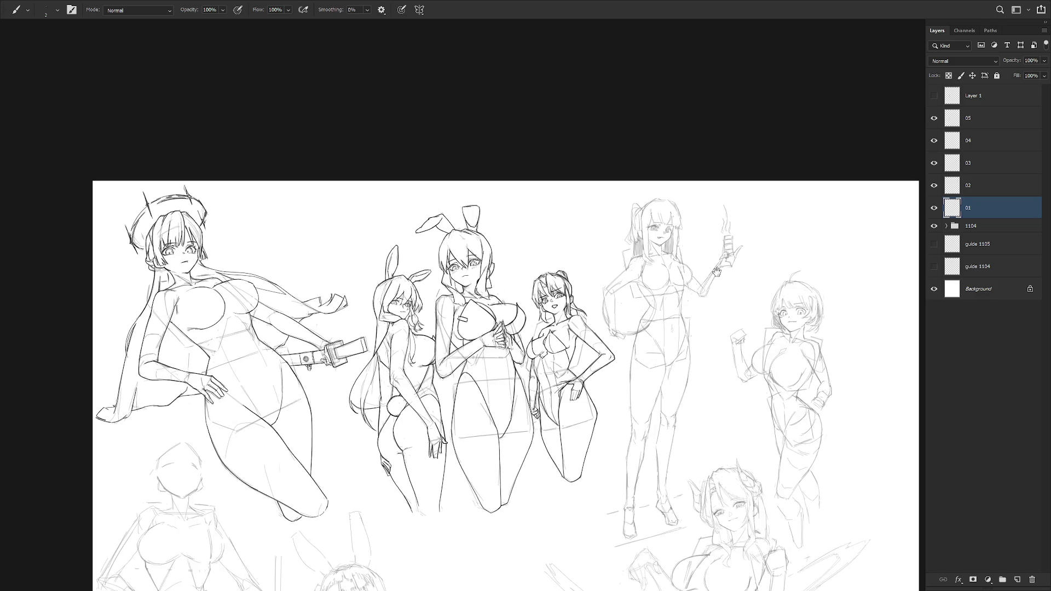
scroll(673, 226, up, 3)
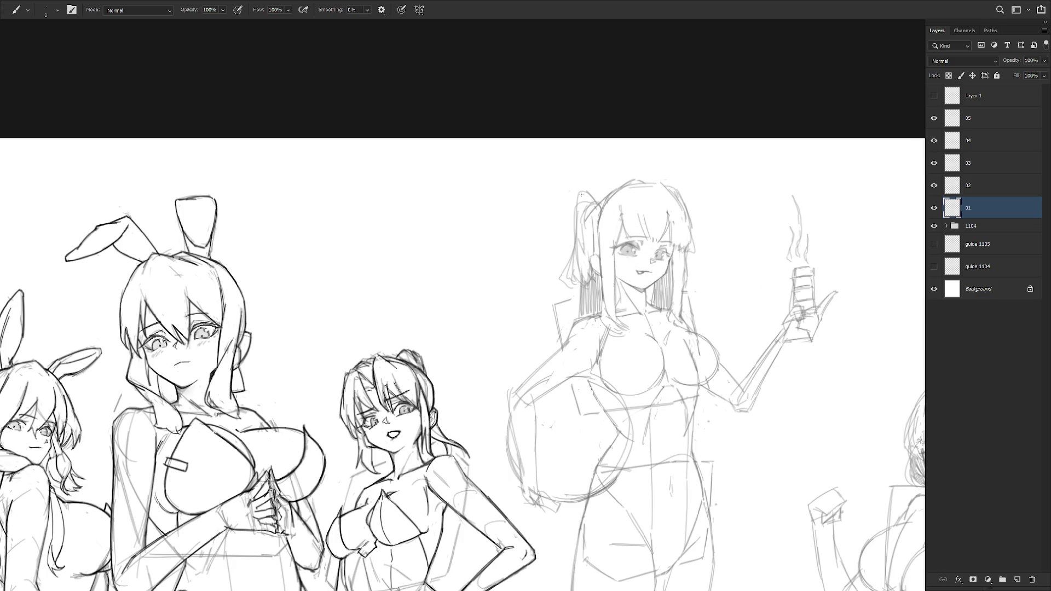
mouse_move(579, 193)
mouse_down()
mouse_move(575, 211)
mouse_move(591, 195)
mouse_move(600, 206)
mouse_move(557, 280)
mouse_move(590, 289)
mouse_up()
key(ctrl+z)
Redraw the pigtail's lower tip, add inner strands, and ink the ear at its base.
key(ctrl+z)
drag(573, 278, 597, 290)
key(ctrl+z)
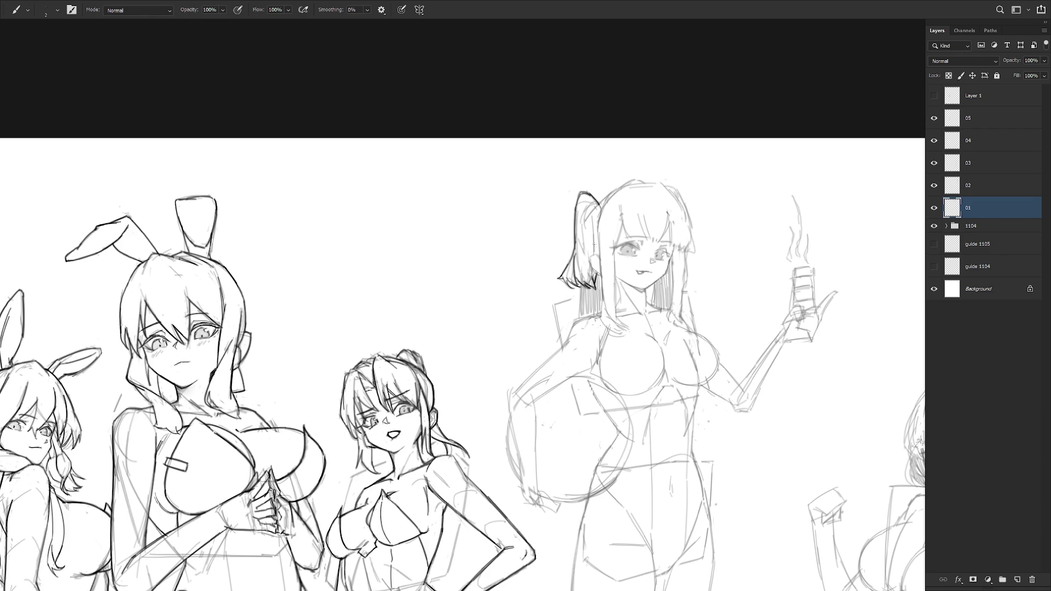
drag(590, 216, 598, 258)
key(ctrl+z)
drag(589, 217, 595, 252)
drag(596, 212, 592, 230)
mouse_move(589, 255)
mouse_down()
mouse_move(601, 261)
mouse_move(595, 272)
mouse_up()
Erase part of the tongue and mouth lines and darken the left eye's pupil.
key(e)
mouse_move(642, 272)
mouse_down()
mouse_move(630, 274)
mouse_move(662, 268)
mouse_up()
key(b)
key(shift+b)
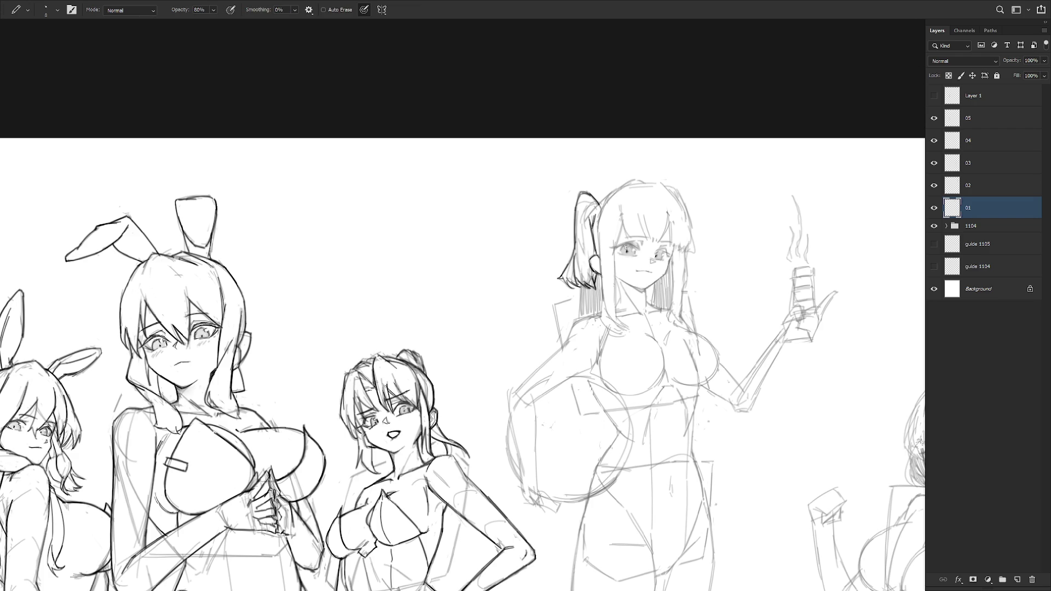
drag(625, 248, 629, 249)
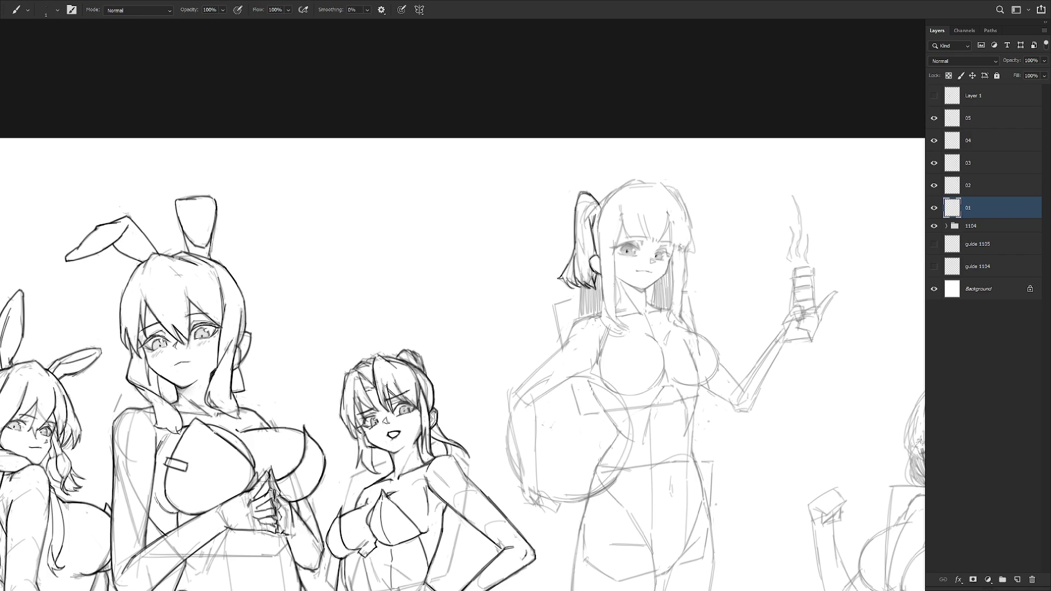
key(b)
Pick a new brush preset and draw the short upper-eyelid extension.
right_click(675, 254)
click(999, 212)
key(F6)
key(F6)
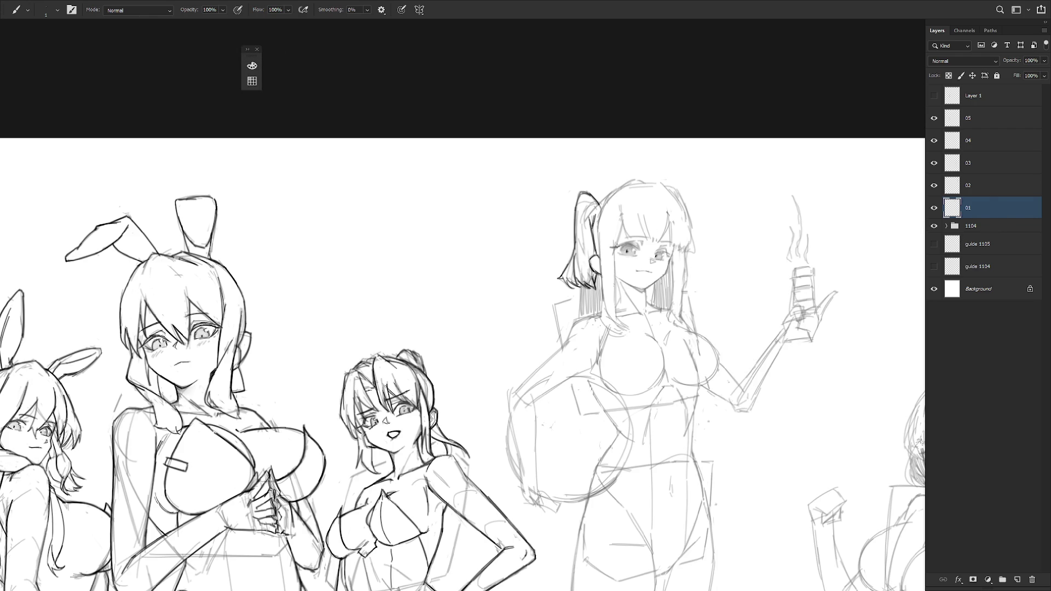
drag(613, 247, 626, 247)
drag(685, 328, 681, 250)
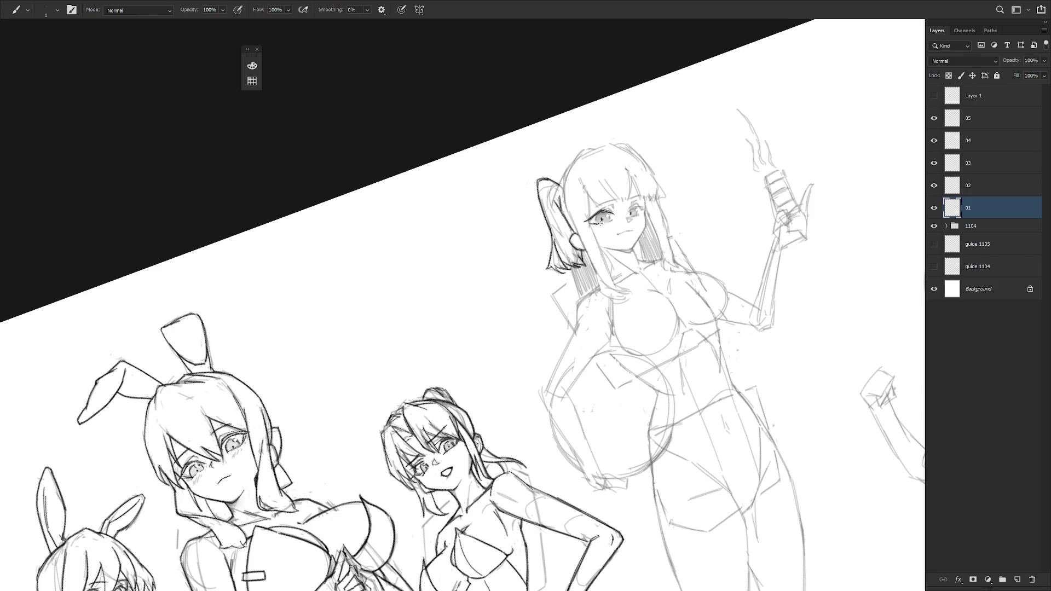
Add a stroke above her eye and draw the mouth under the nose.
drag(632, 213, 645, 245)
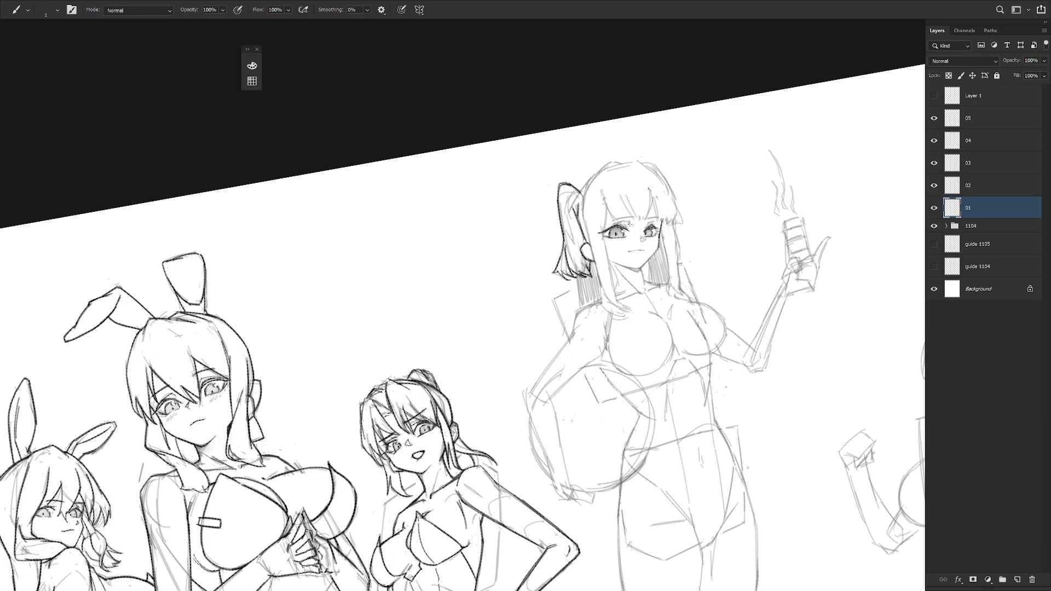
mouse_move(619, 221)
mouse_down()
mouse_move(659, 217)
mouse_move(638, 219)
mouse_up()
drag(628, 251, 641, 250)
key(Escape)
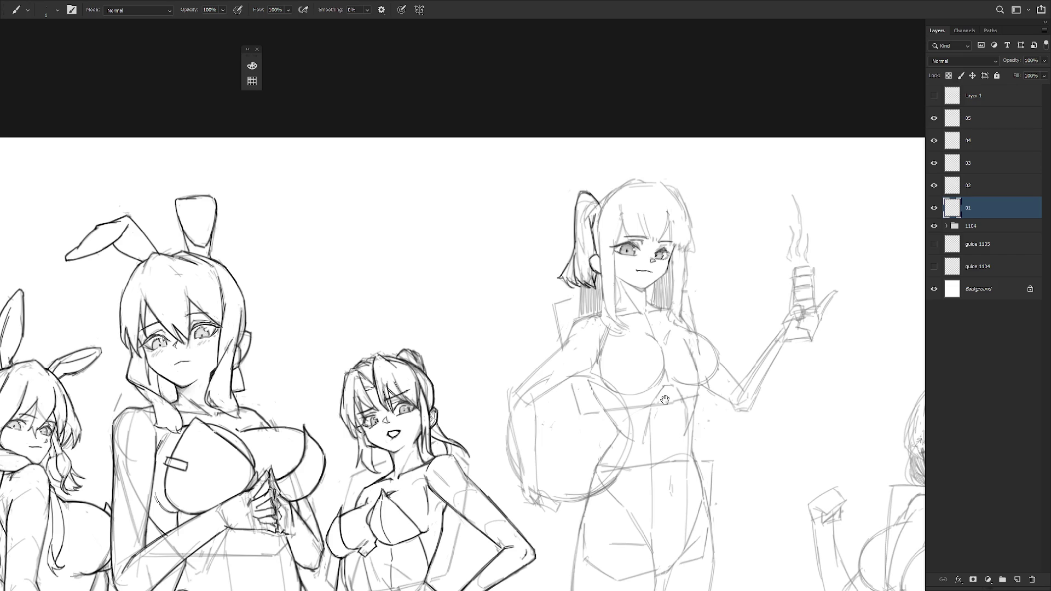
drag(641, 349, 614, 318)
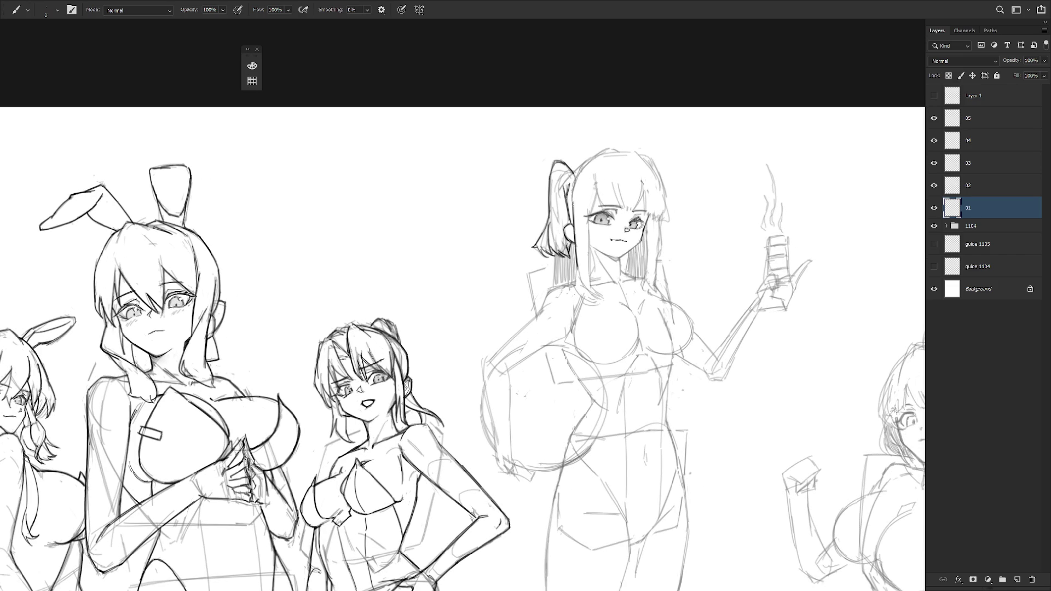
Ink the hair edge and strand tip, with hatched shading to the left of the hair.
mouse_move(576, 221)
mouse_down()
mouse_move(573, 295)
mouse_move(601, 301)
mouse_move(592, 284)
mouse_up()
drag(589, 245, 592, 287)
drag(554, 255, 554, 283)
drag(552, 253, 550, 291)
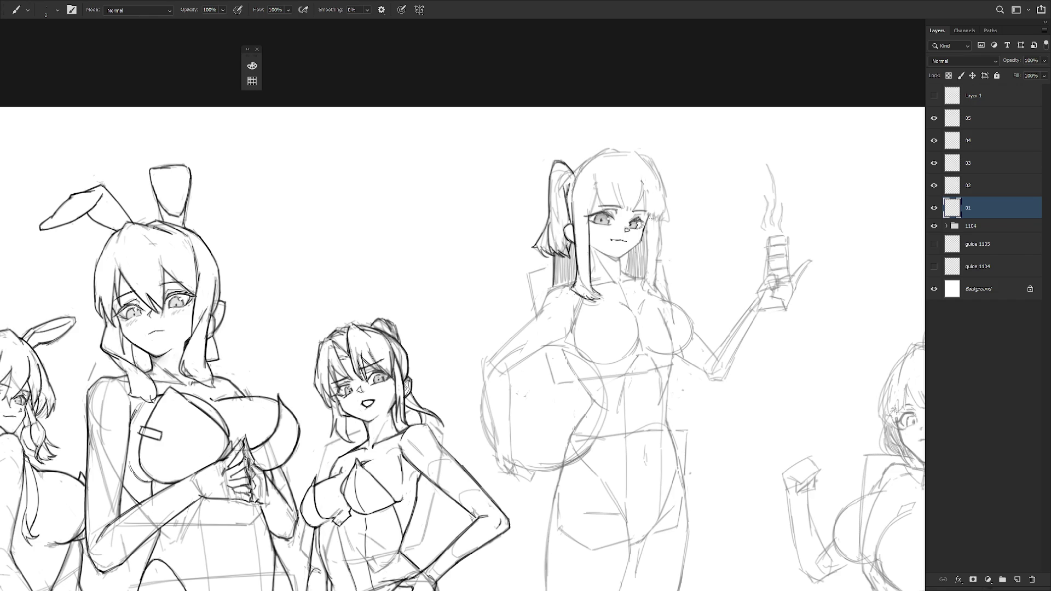
drag(590, 253, 592, 280)
Draw the neck line, then at brush size 1 ink the neck and collarbone.
drag(623, 256, 620, 272)
drag(526, 241, 482, 263)
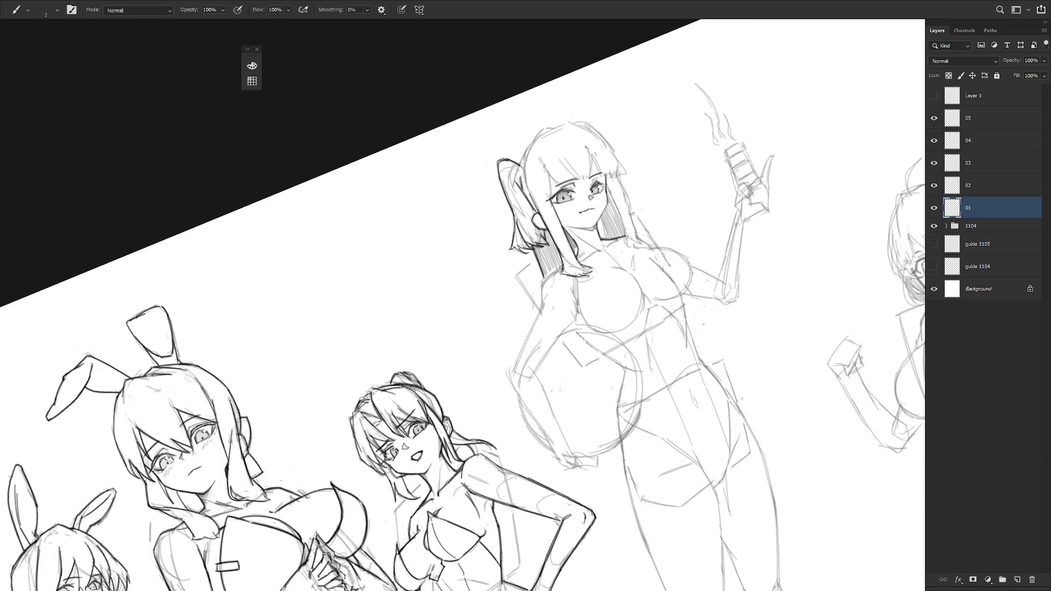
drag(618, 238, 653, 332)
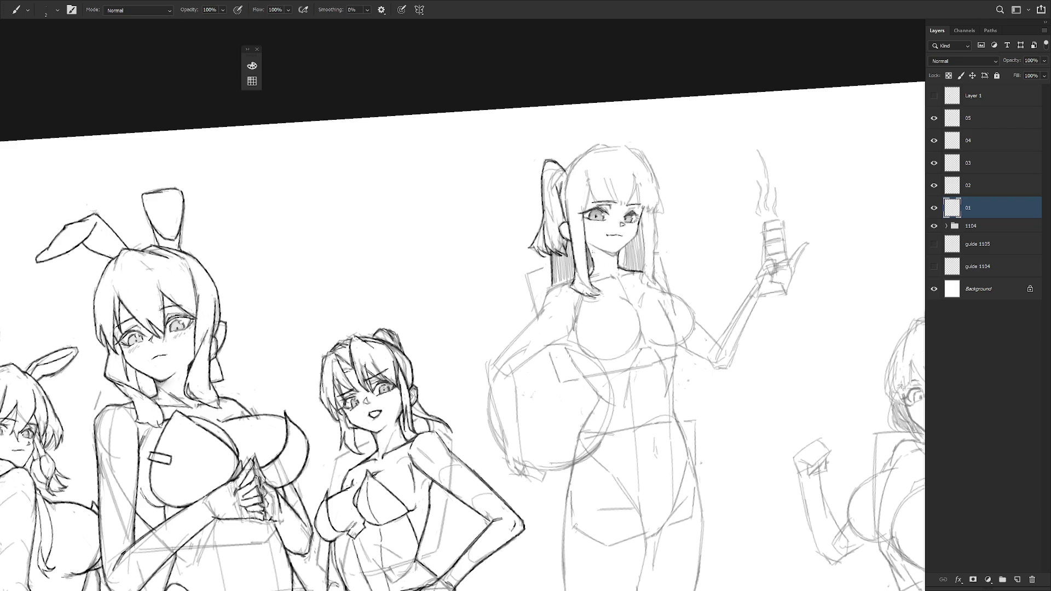
key(bracketleft)
drag(604, 265, 615, 275)
drag(591, 249, 609, 270)
drag(588, 185, 582, 227)
mouse_move(684, 266)
mouse_down()
mouse_move(677, 277)
mouse_move(712, 328)
mouse_up()
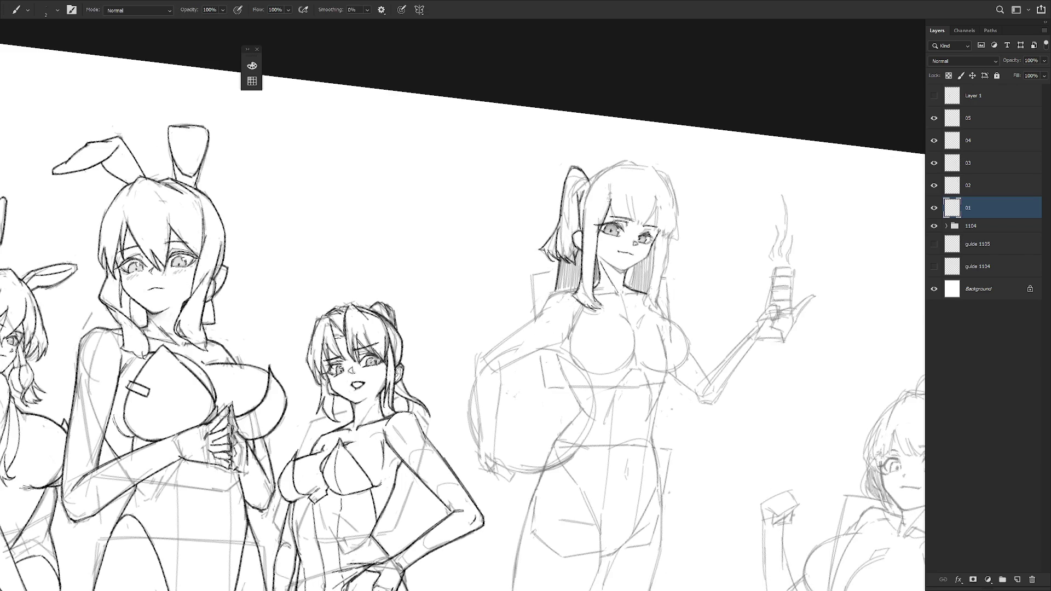
Draw hair strands across the bangs and ink the right side of her hair.
mouse_move(616, 184)
mouse_down()
mouse_move(611, 224)
mouse_move(627, 230)
mouse_up()
mouse_move(635, 189)
mouse_down()
mouse_move(629, 233)
mouse_move(613, 192)
mouse_move(627, 211)
mouse_up()
key(r)
drag(637, 170, 627, 206)
drag(636, 168, 630, 209)
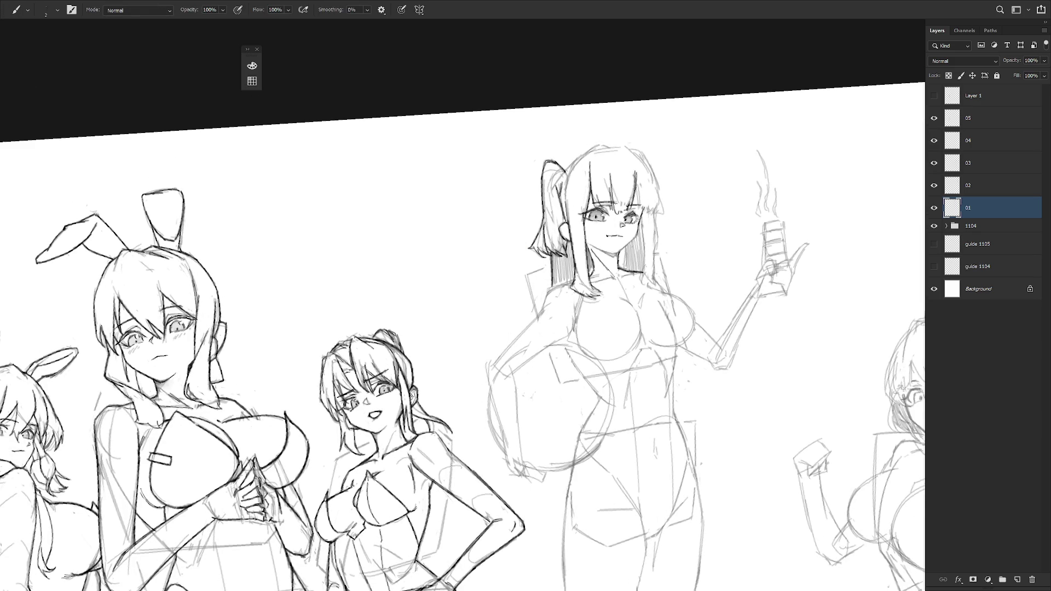
mouse_move(640, 184)
mouse_down()
mouse_move(637, 212)
mouse_move(660, 213)
mouse_move(658, 259)
mouse_move(658, 244)
mouse_move(640, 265)
mouse_up()
key(ctrl+z)
mouse_move(641, 219)
mouse_down()
mouse_move(640, 271)
mouse_move(655, 261)
mouse_move(643, 226)
mouse_move(645, 281)
mouse_up()
key(ctrl+z)
key(ctrl+z)
key(ctrl+z)
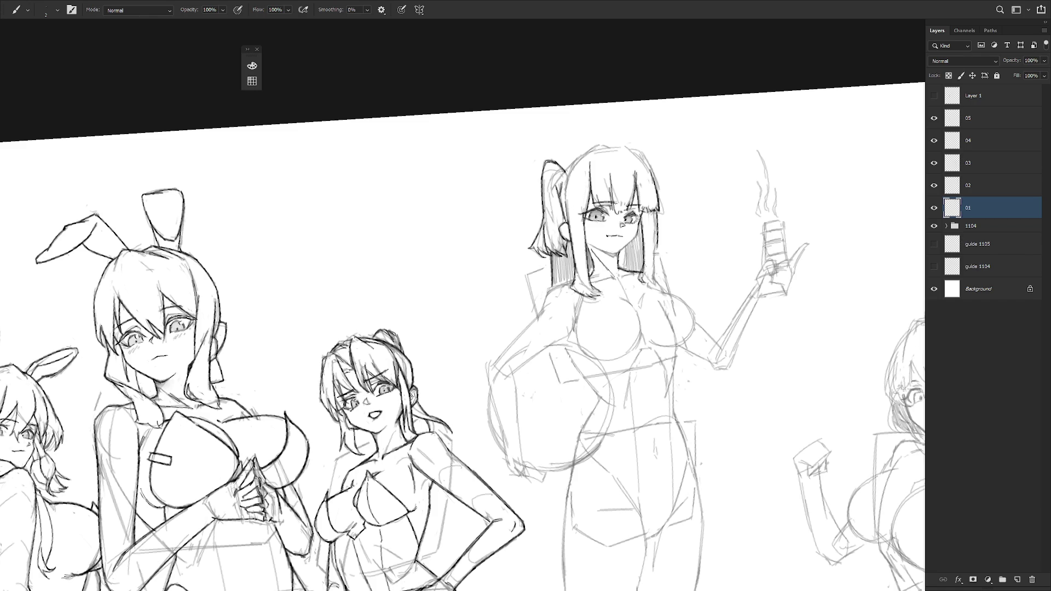
drag(657, 242, 652, 283)
Rotate the canvas view to a new angle for further hair strokes.
key(r)
mouse_move(638, 224)
mouse_down()
mouse_move(592, 192)
mouse_move(620, 342)
mouse_up()
key(r)
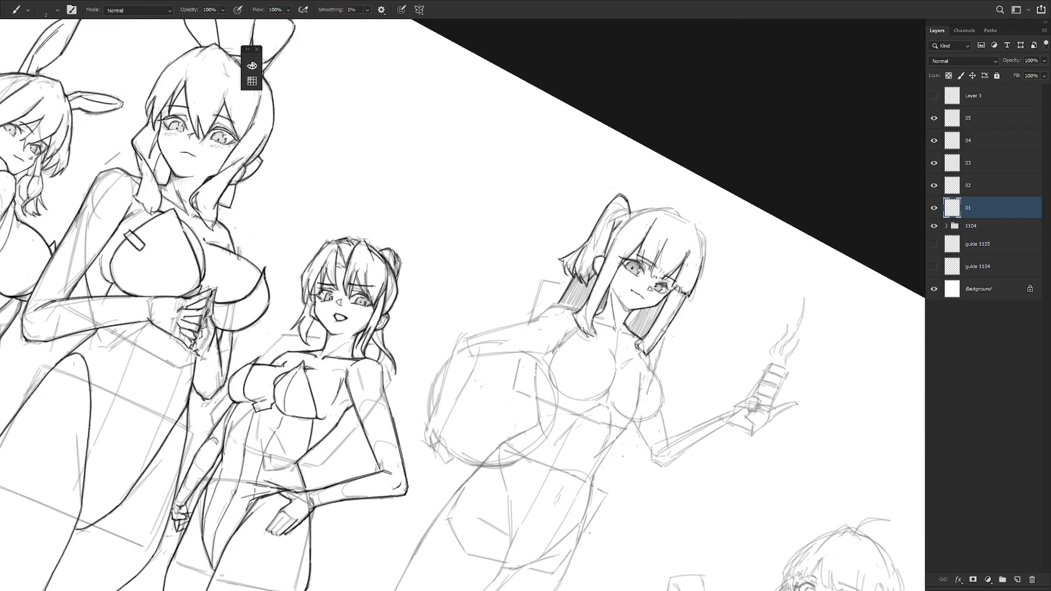
key(r)
drag(654, 289, 528, 274)
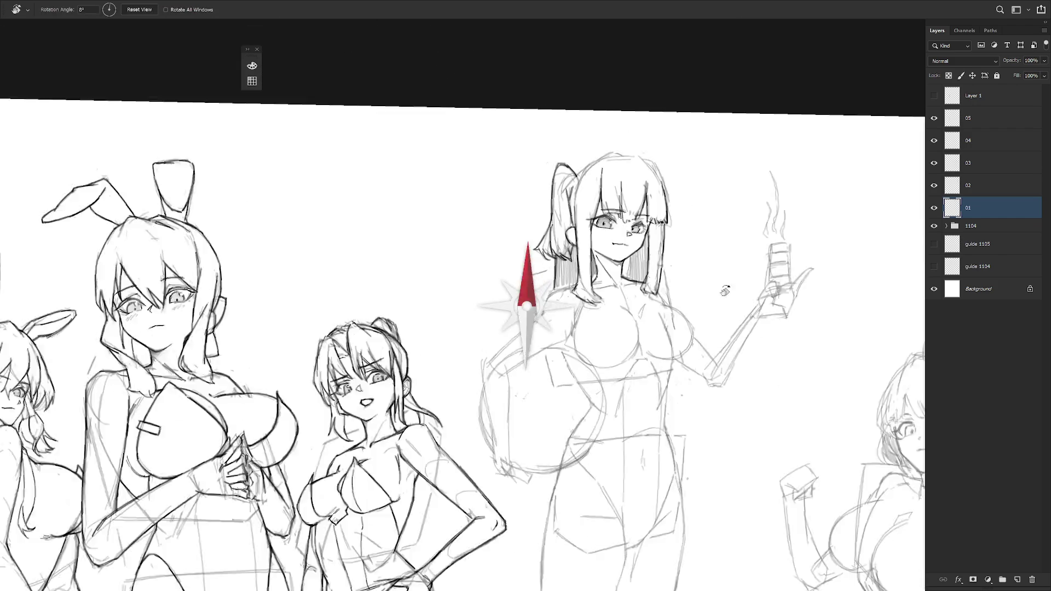
Ink the left edges of the ponytail girl's hair and ponytail.
drag(633, 141, 651, 175)
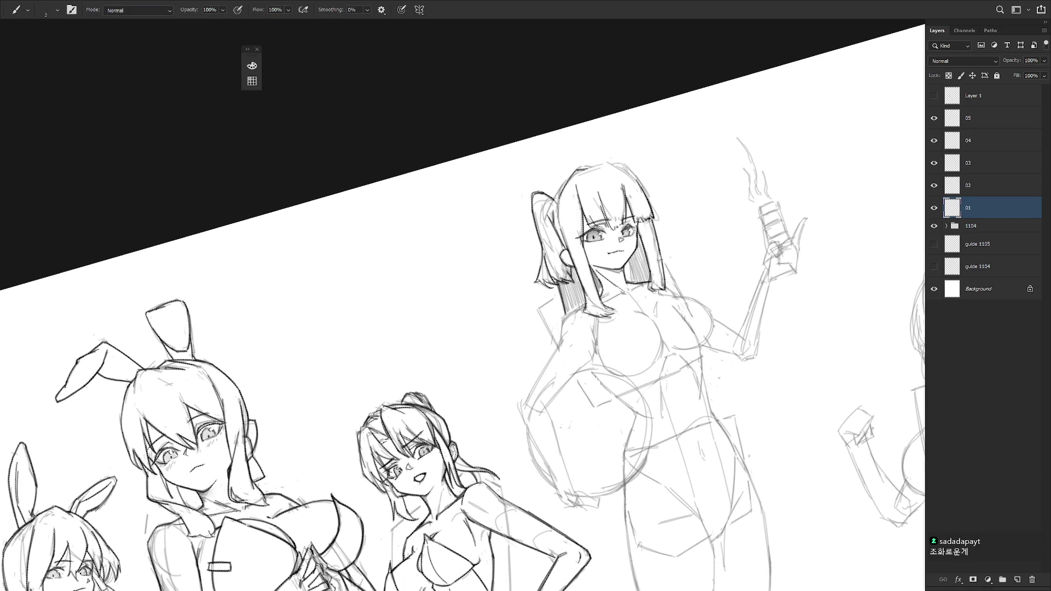
drag(563, 200, 557, 237)
drag(530, 202, 535, 232)
On a rotated canvas, ink her neck line and the top-right edge of her hair.
drag(676, 230, 684, 257)
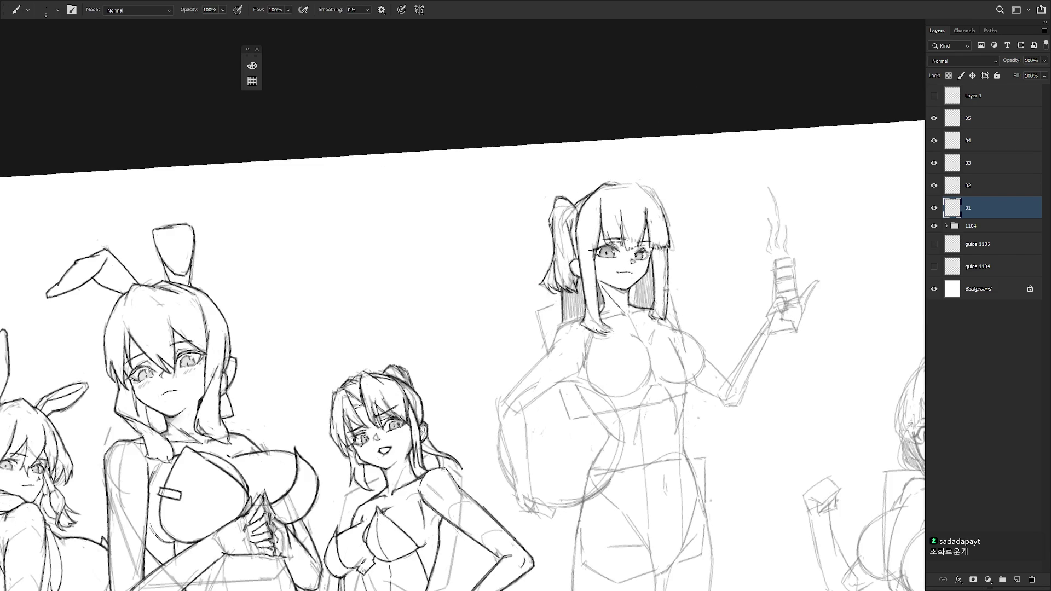
drag(629, 290, 630, 305)
drag(640, 253, 597, 246)
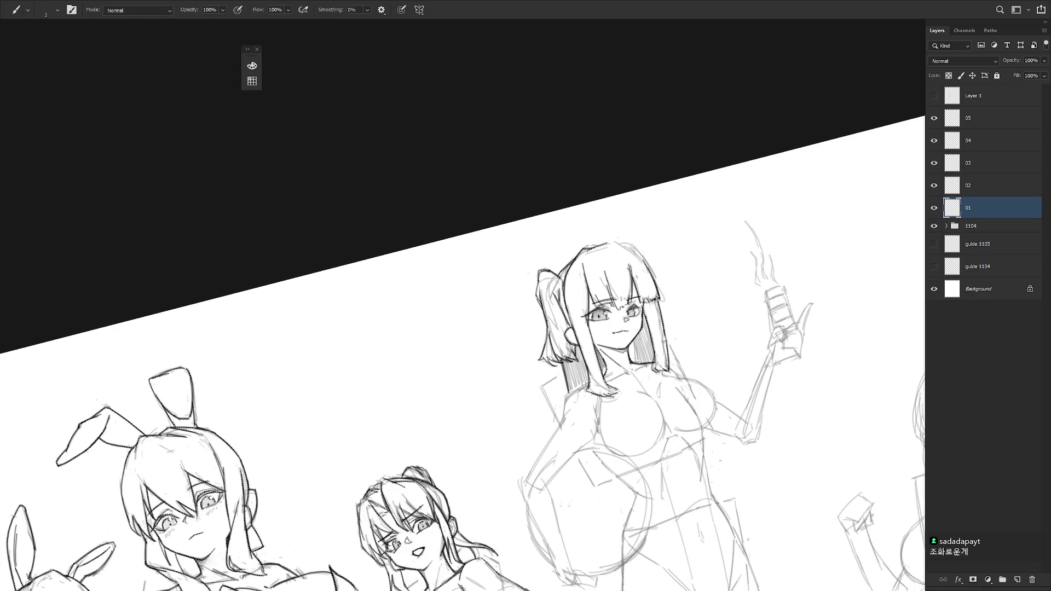
drag(685, 276, 679, 361)
drag(629, 279, 653, 318)
Reset the canvas rotation to level, bring the figures below into view and switch to the Eraser.
key(Escape)
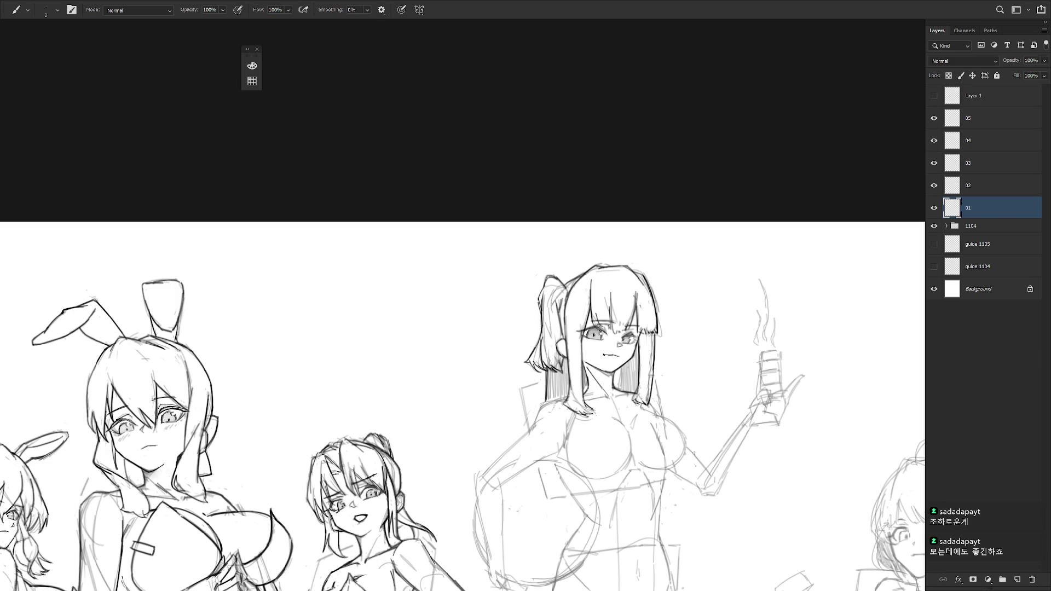
mouse_move(695, 452)
mouse_down()
mouse_move(720, 432)
mouse_move(676, 414)
mouse_move(594, 308)
mouse_up()
key(e)
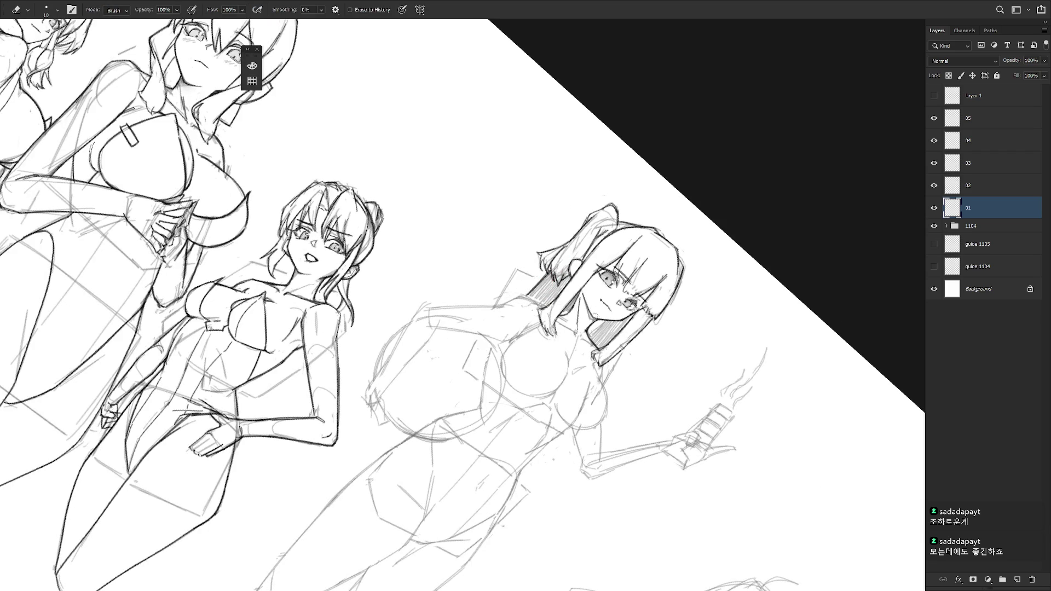
key(Escape)
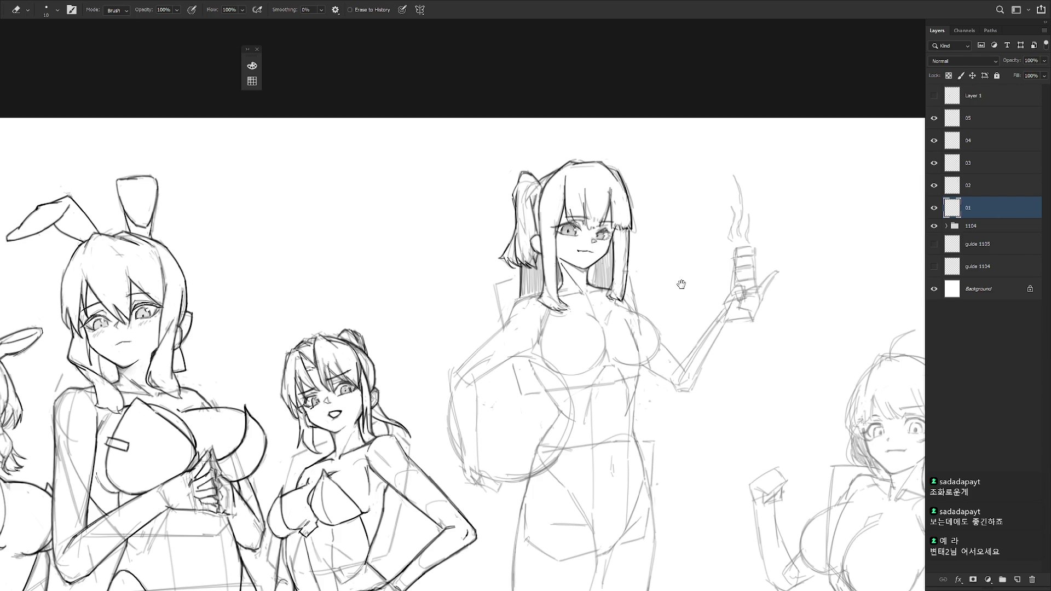
With a size-1 brush, add a short line near her right eye, then flip the canvas horizontally.
drag(603, 263, 650, 324)
scroll(649, 329, up, 3)
key(b)
key(bracketleft)
drag(630, 269, 625, 278)
scroll(684, 349, down, 4)
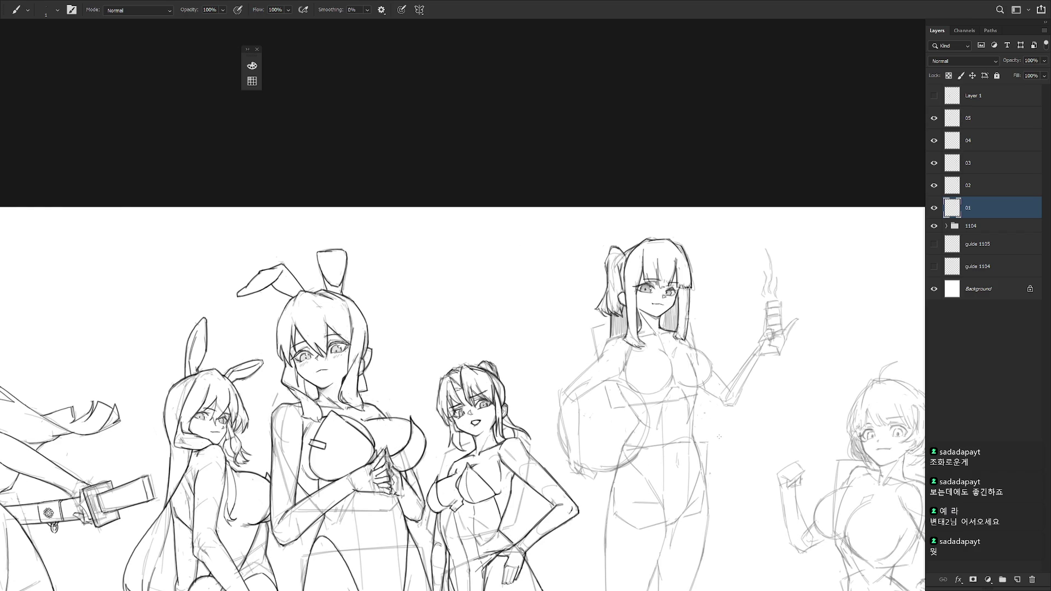
scroll(705, 410, down, 3)
key(h)
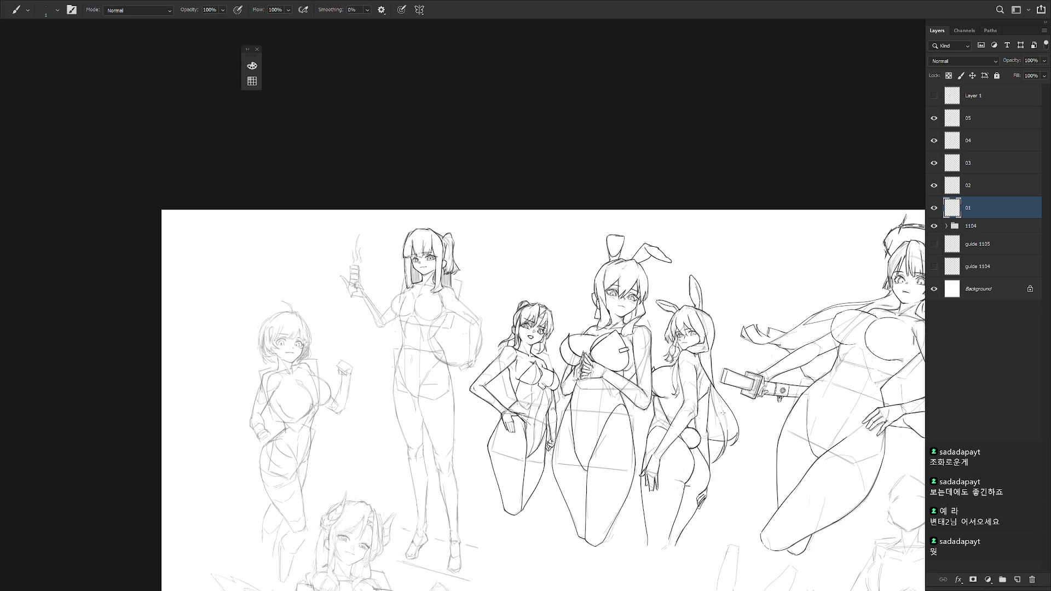
scroll(531, 395, up, 5)
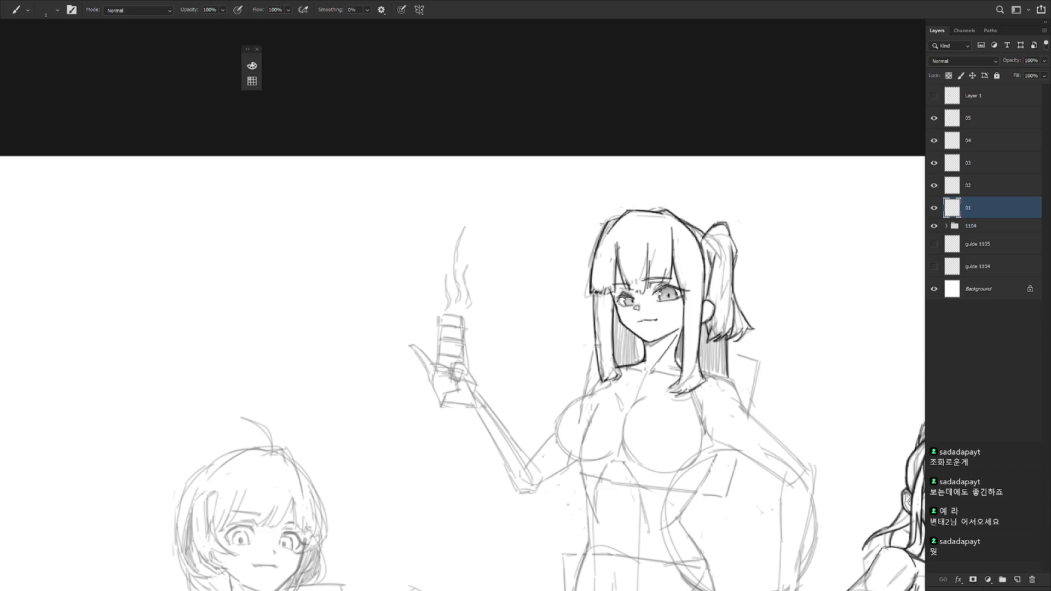
Redraw the line down the side of her hair and erase stray strokes with a size-25 eraser.
mouse_move(593, 255)
mouse_down()
mouse_move(578, 302)
mouse_move(589, 326)
mouse_up()
key(ctrl+z)
key(ctrl+z)
drag(591, 267, 592, 335)
key(e)
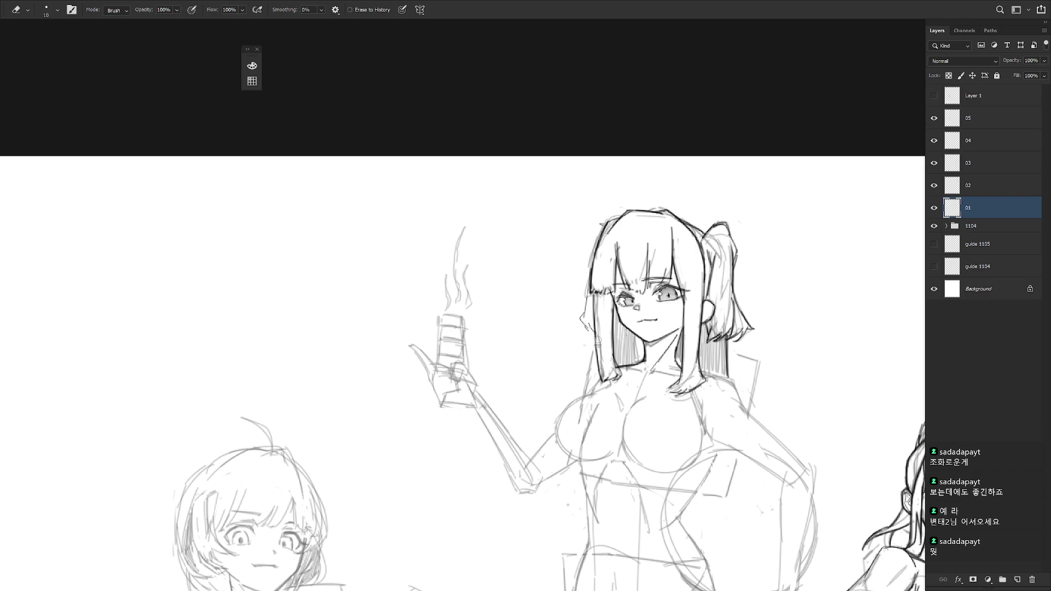
key(bracketright)
mouse_move(596, 299)
mouse_down()
mouse_move(601, 370)
mouse_move(604, 356)
mouse_up()
drag(608, 301, 615, 356)
Redraw the long hair strand with size-1 brush lines and short outline strokes.
key(b)
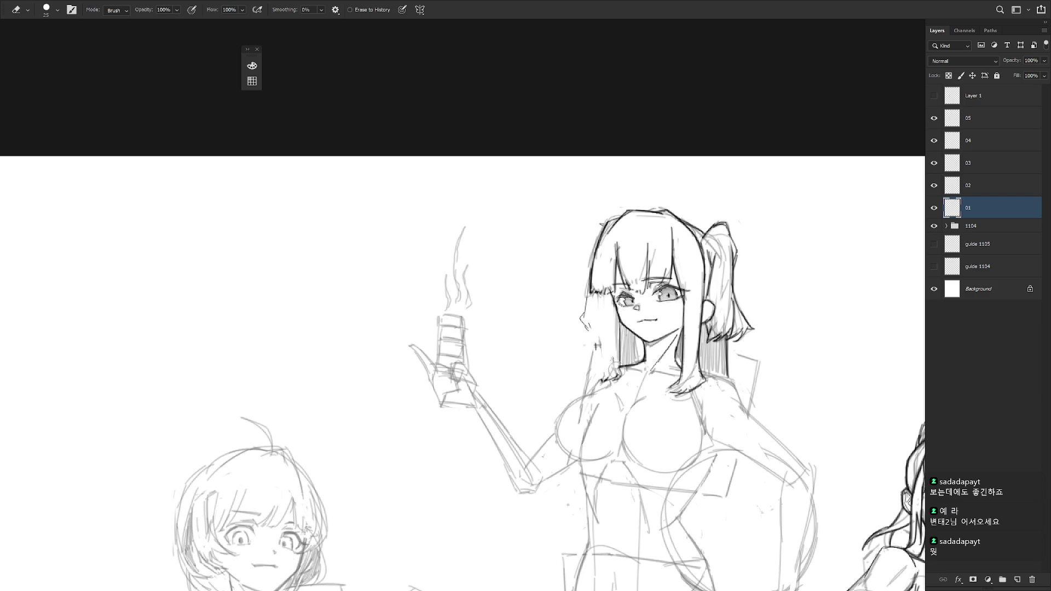
drag(605, 292, 598, 372)
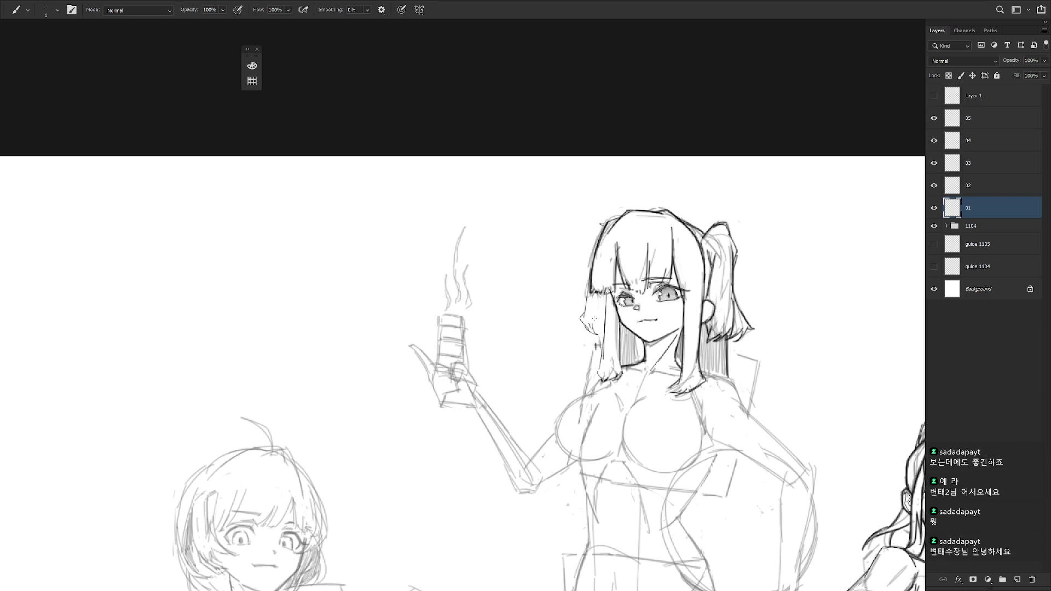
mouse_move(591, 290)
mouse_down()
mouse_move(579, 331)
mouse_move(603, 331)
mouse_up()
scroll(689, 201, down, 3)
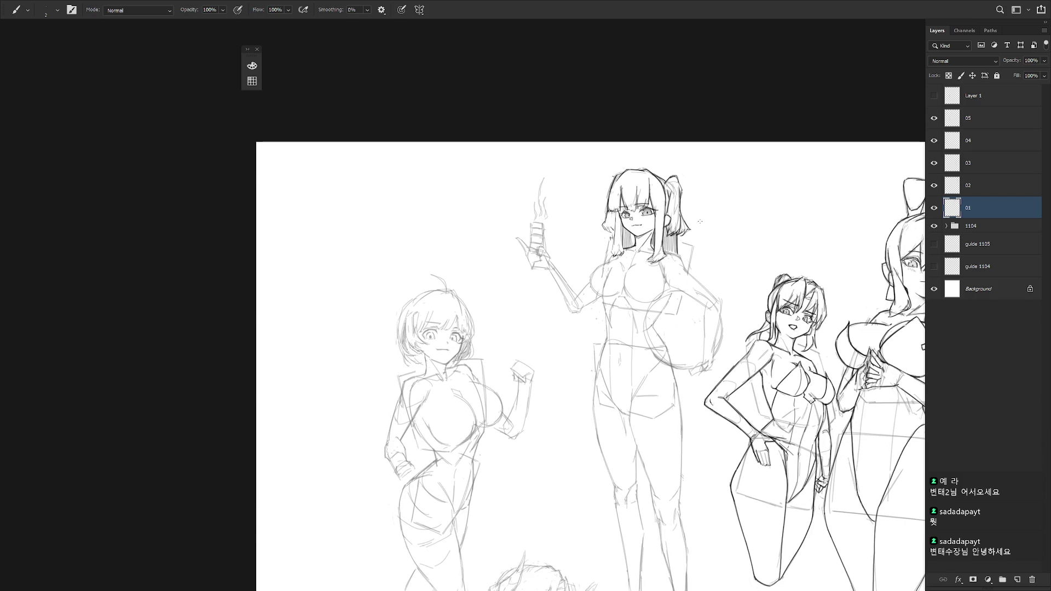
scroll(624, 214, up, 3)
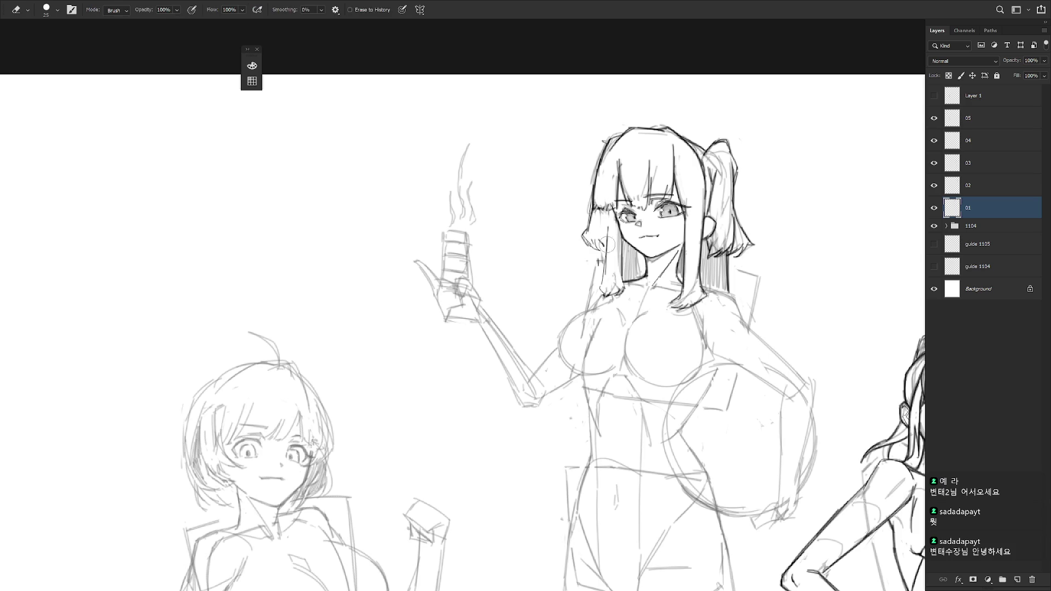
drag(602, 279, 606, 291)
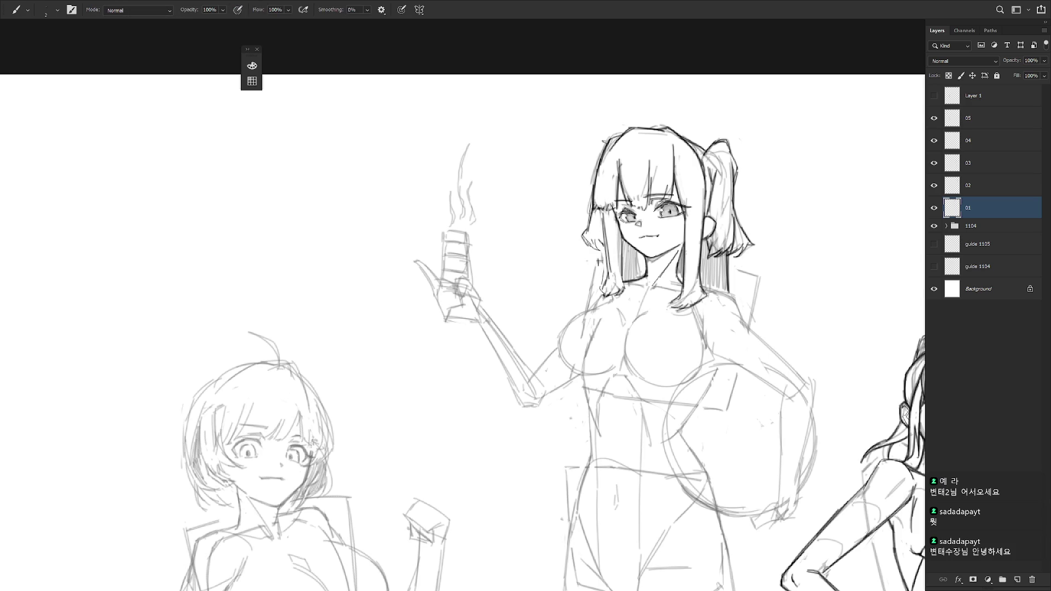
scroll(748, 281, down, 5)
scroll(704, 286, up, 2)
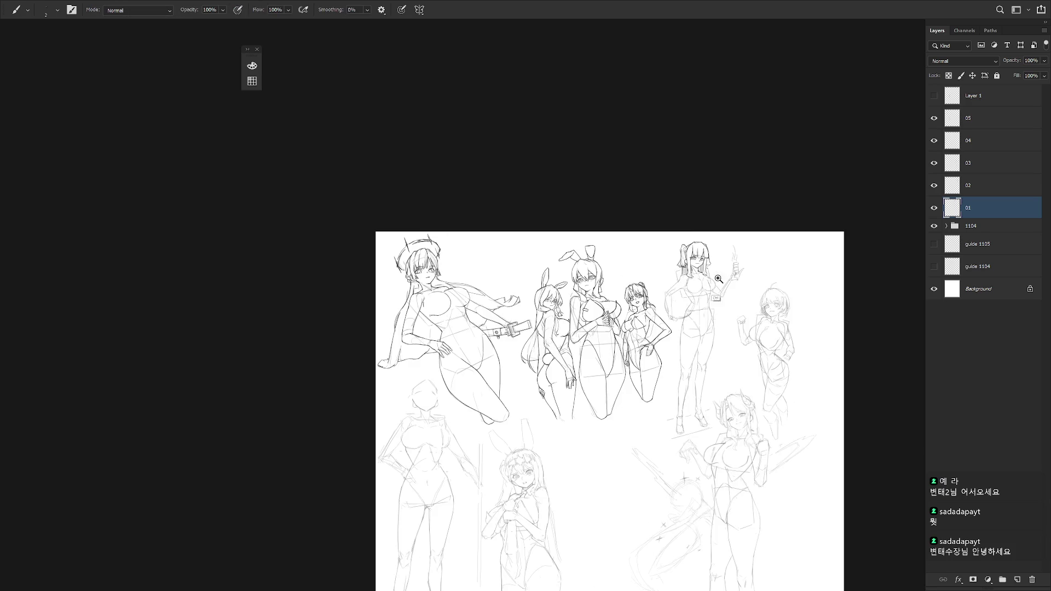
Ink a short stroke at the hair end and outline her shoulder and arm.
scroll(704, 285, up, 3)
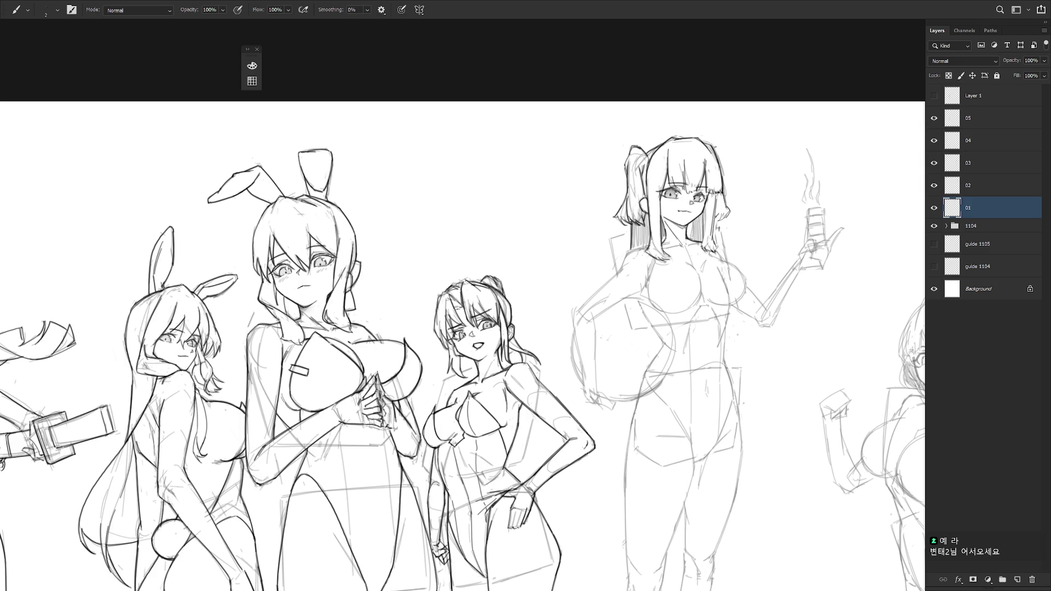
scroll(644, 230, up, 3)
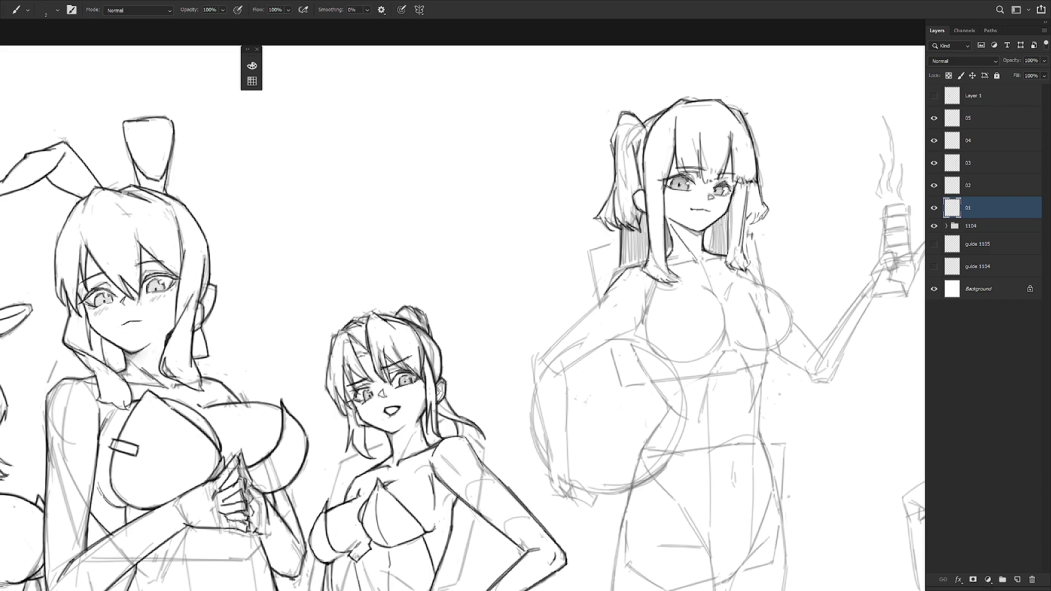
drag(650, 259, 637, 267)
mouse_move(602, 300)
mouse_down()
mouse_move(543, 358)
mouse_move(534, 390)
mouse_up()
Retrace the arm and side outline in dark ink, extending the vertical line down her side.
scroll(573, 386, down, 2)
drag(532, 296, 548, 388)
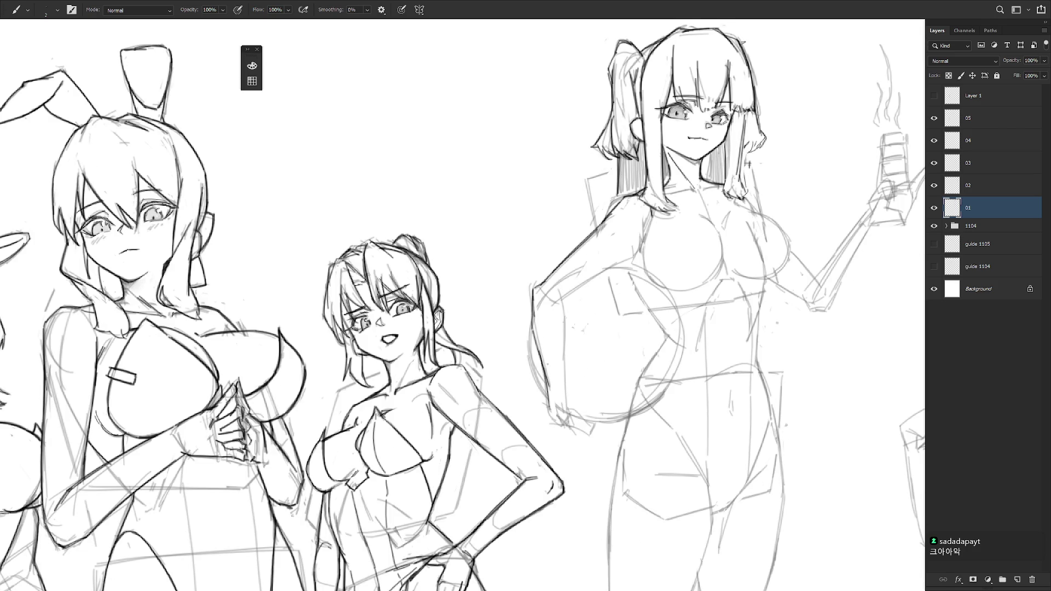
drag(532, 320, 547, 395)
drag(538, 355, 563, 425)
drag(565, 382, 565, 419)
drag(559, 287, 567, 358)
drag(565, 302, 566, 351)
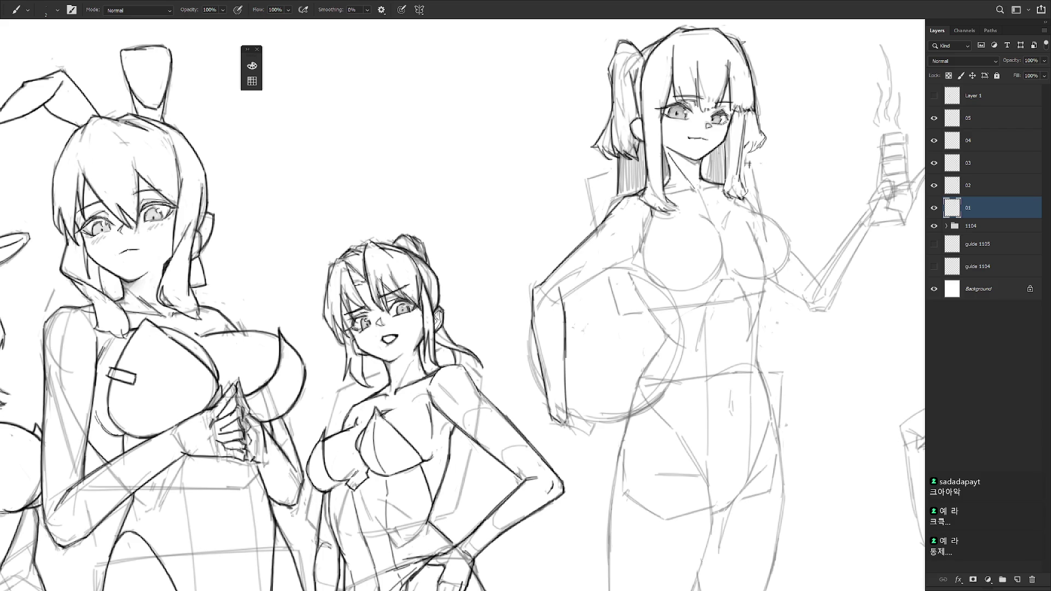
Ink the top of her arm and test strokes across the upper arm, undoing them.
mouse_move(549, 283)
mouse_down()
mouse_move(560, 289)
mouse_move(613, 267)
mouse_up()
drag(555, 305, 640, 254)
key(ctrl+z)
key(ctrl+z)
drag(564, 301, 644, 244)
key(ctrl+z)
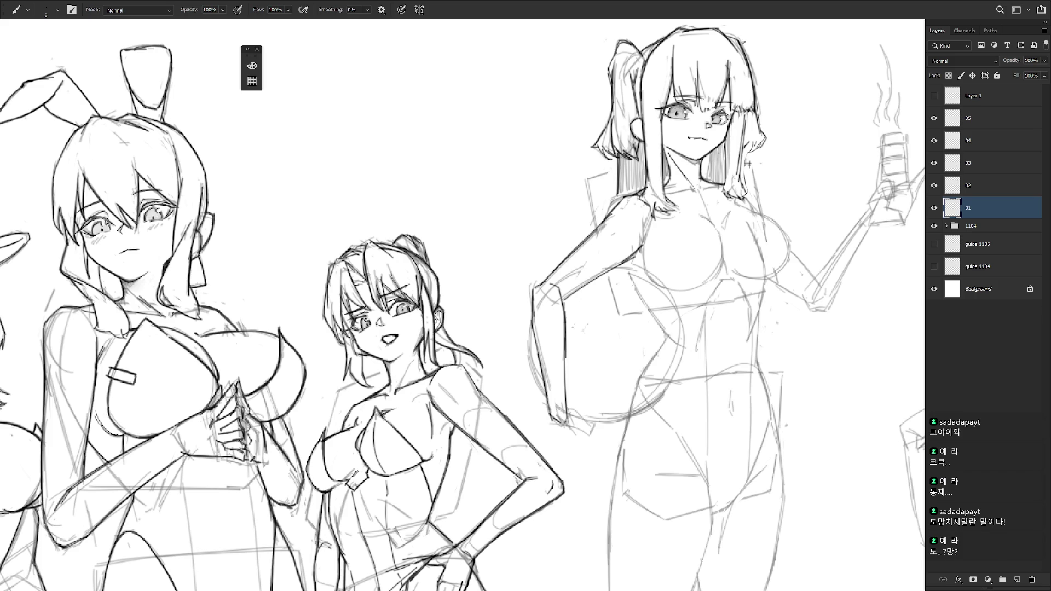
mouse_move(493, 274)
mouse_down()
mouse_move(465, 297)
mouse_move(435, 361)
mouse_up()
Ink her collarbone, the left outline of her chest and the under-bust curve.
drag(610, 275, 665, 272)
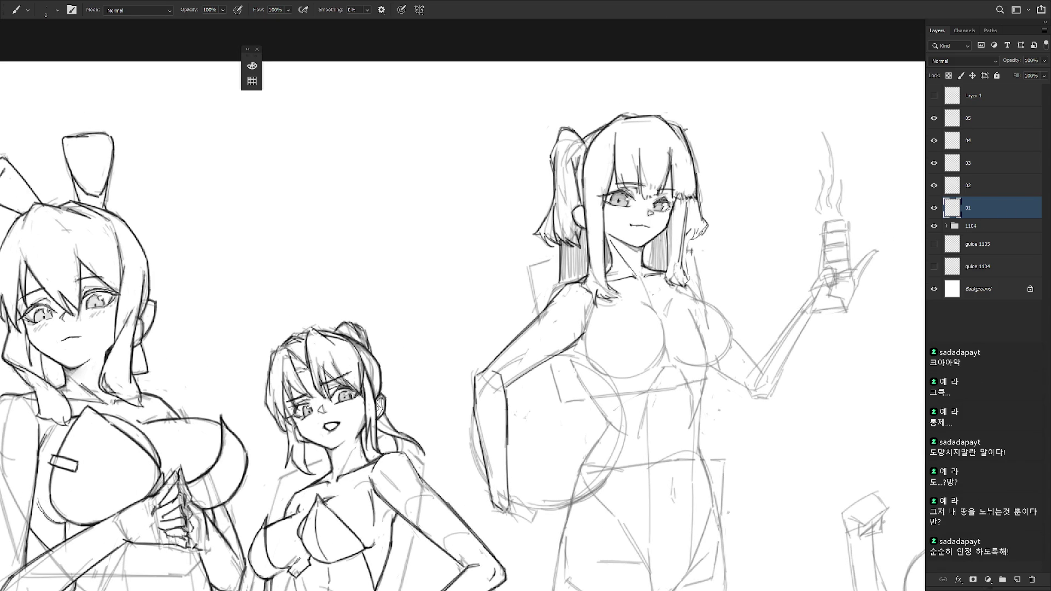
drag(583, 321, 593, 356)
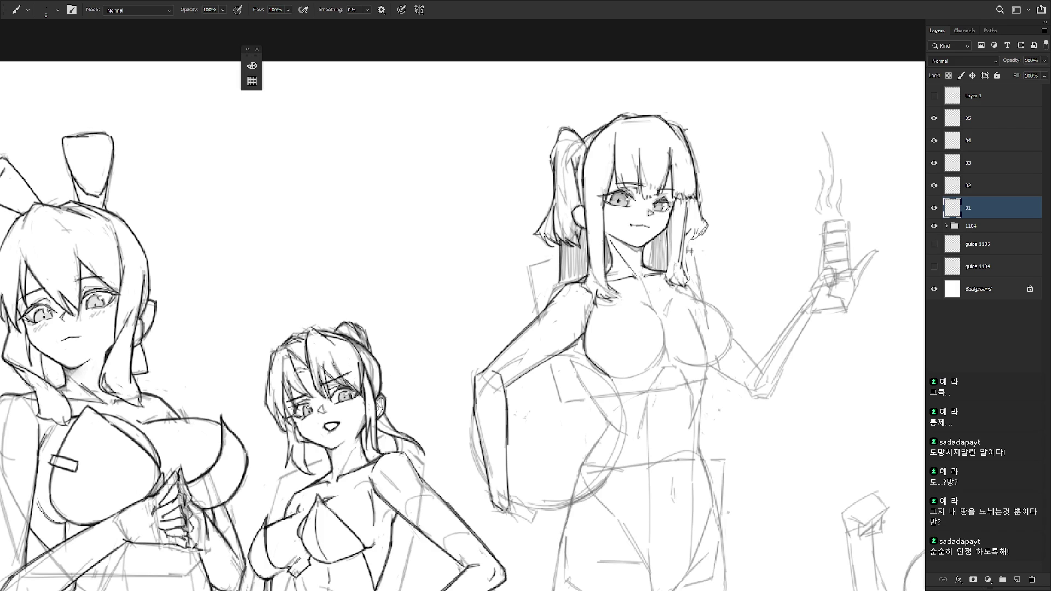
mouse_move(619, 377)
mouse_down()
mouse_move(628, 382)
mouse_move(662, 360)
mouse_up()
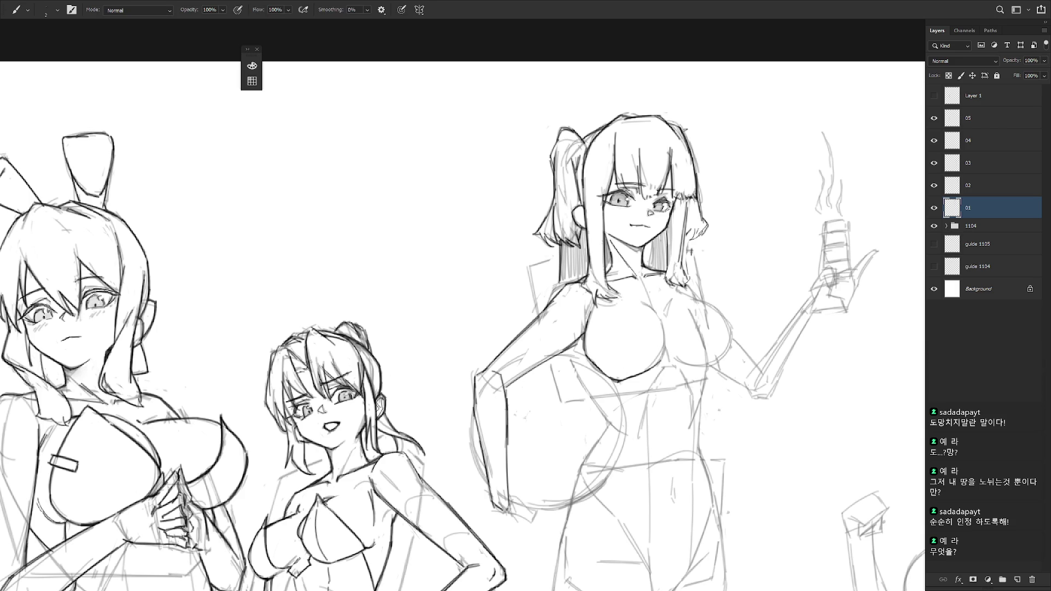
Thin the brush to size 1 while toggling between Eraser and Brush.
key(e)
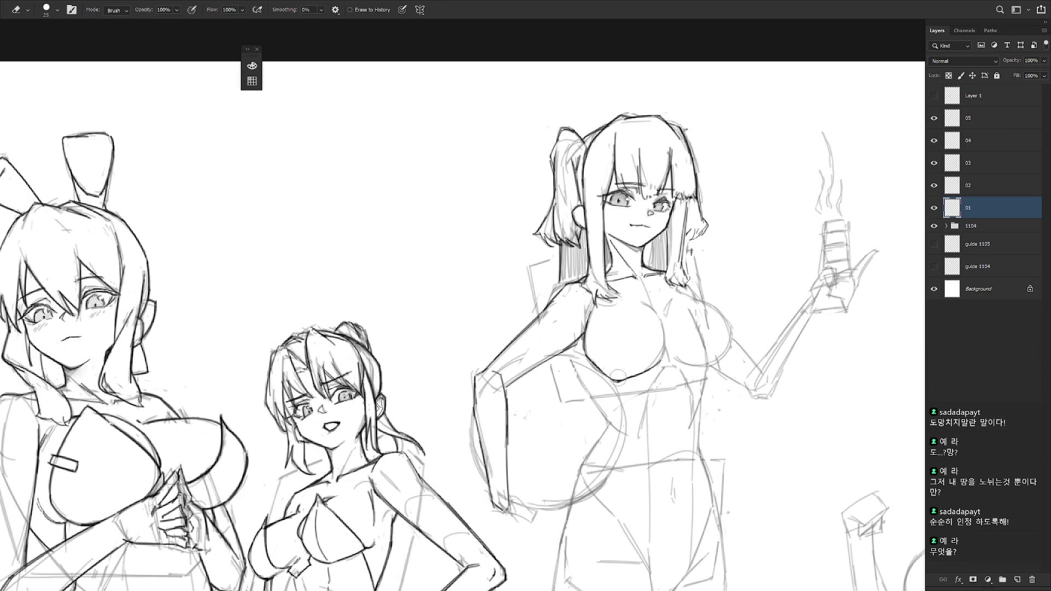
key(b)
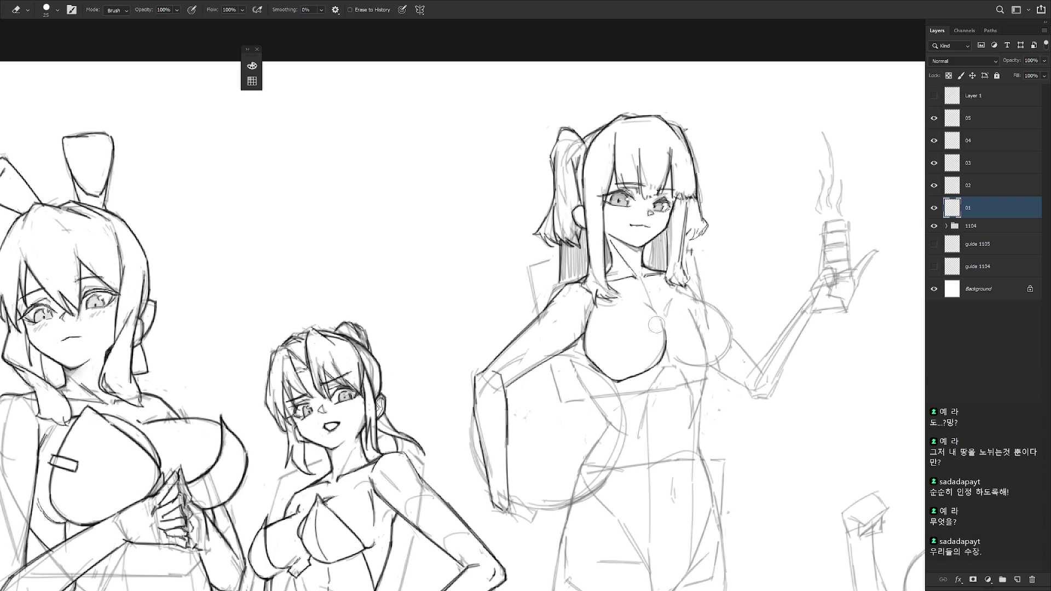
key(bracketleft)
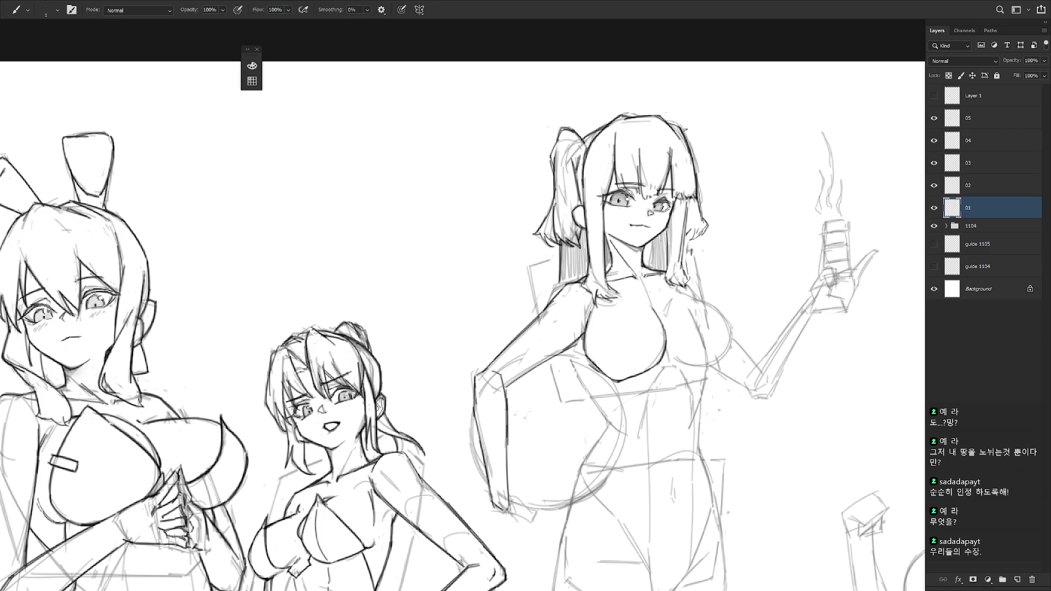
key(e)
key(b)
key(e)
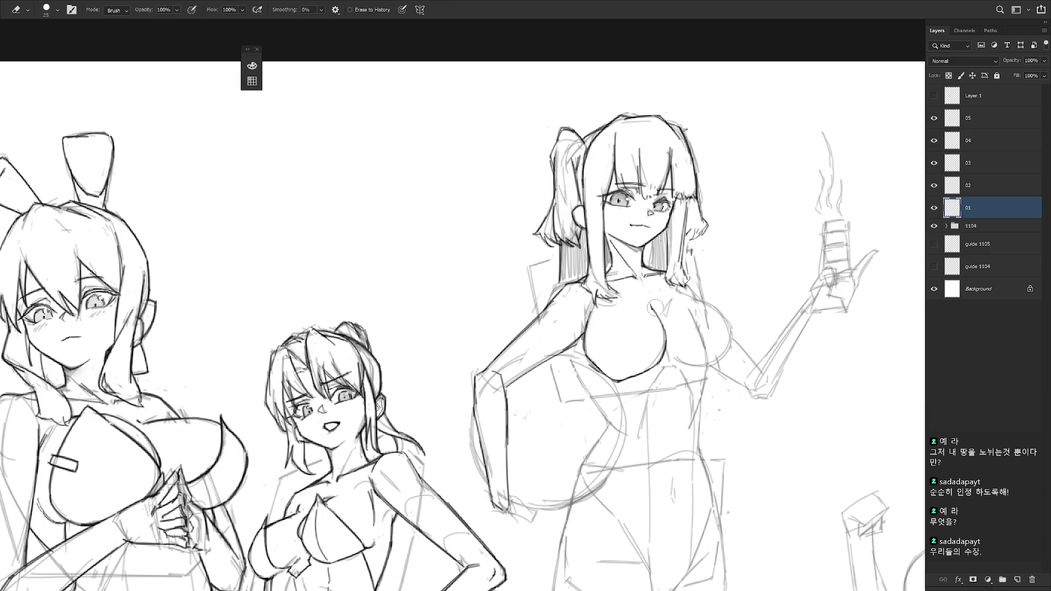
key(b)
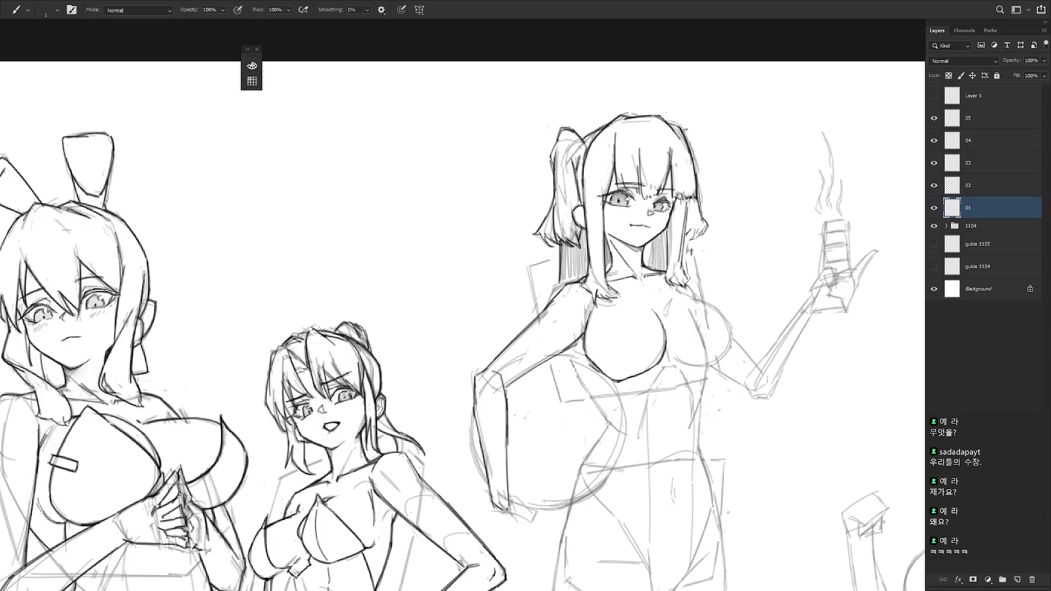
drag(740, 337, 668, 322)
Tilt the canvas, then ink her right chest edge and the torso line down toward the waist.
mouse_move(627, 371)
mouse_down()
mouse_move(567, 359)
mouse_move(630, 416)
mouse_up()
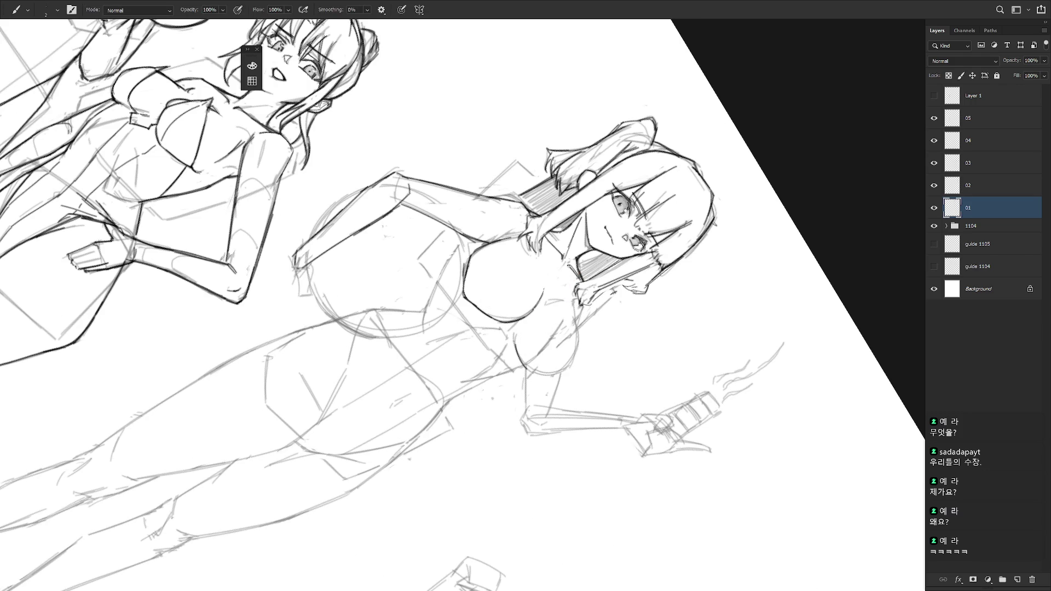
mouse_move(562, 474)
mouse_down()
mouse_move(629, 340)
mouse_move(588, 297)
mouse_move(535, 484)
mouse_up()
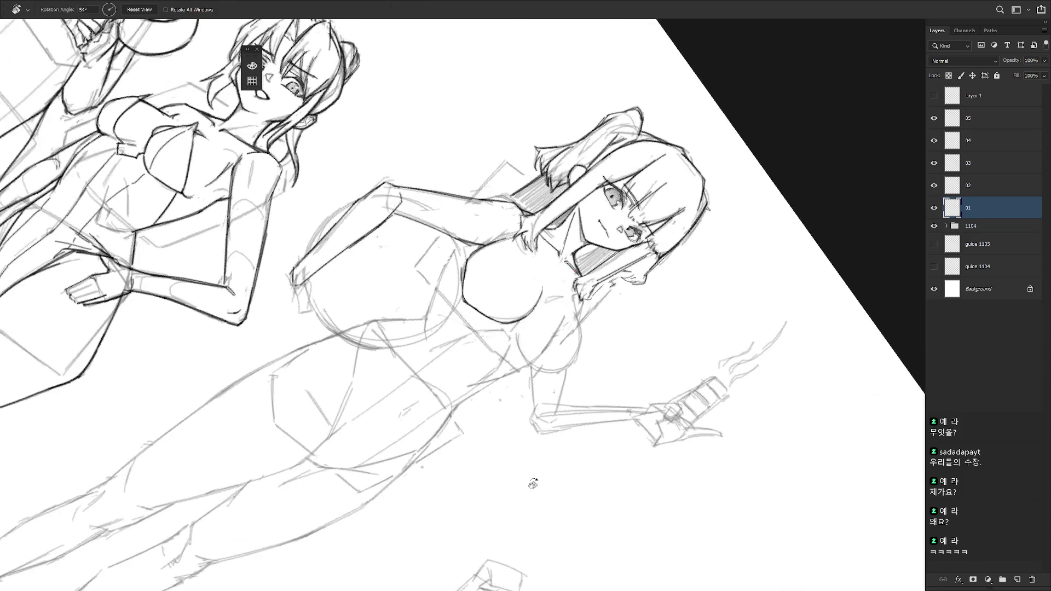
mouse_move(611, 398)
mouse_down()
mouse_move(580, 307)
mouse_move(548, 383)
mouse_up()
drag(592, 260, 591, 364)
key(ctrl+z)
mouse_move(601, 316)
mouse_down()
mouse_move(591, 367)
mouse_move(547, 394)
mouse_move(674, 317)
mouse_up()
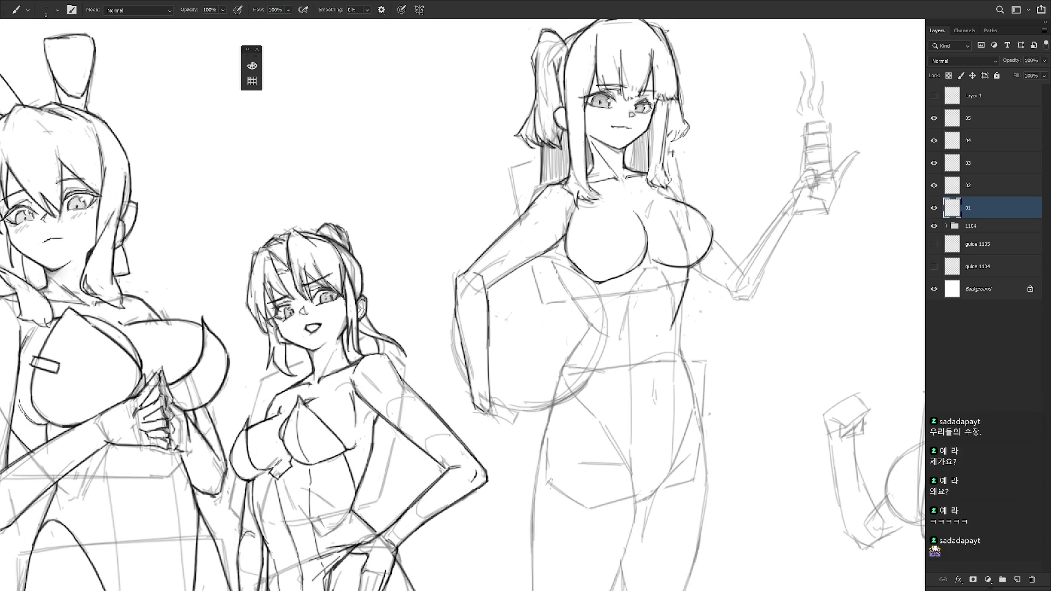
drag(558, 263, 579, 303)
drag(555, 260, 593, 327)
Tilt the canvas slightly and ink the lower waist contour and her left leg line.
key(r)
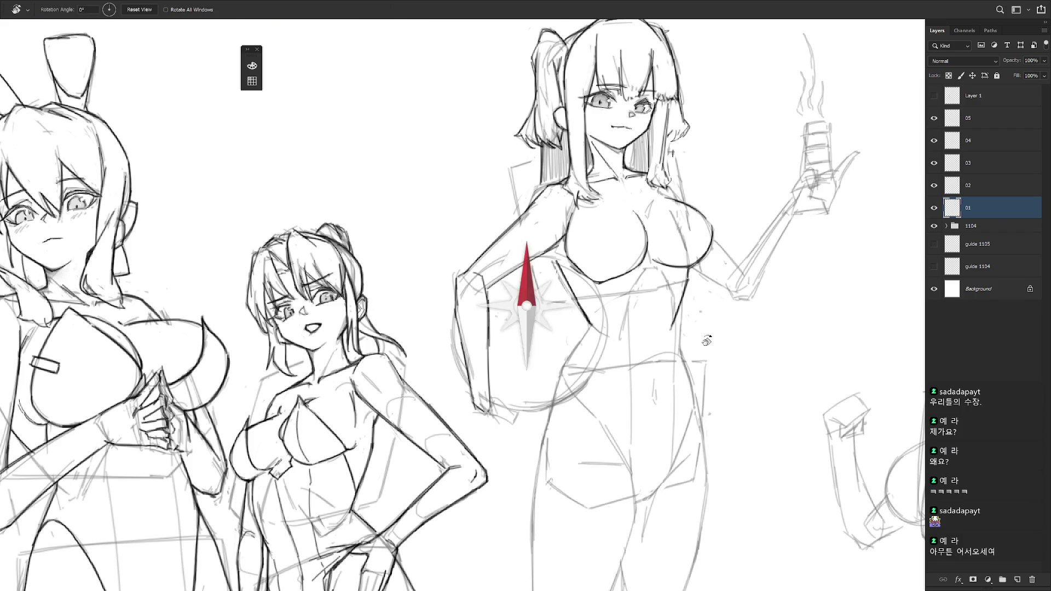
drag(630, 285, 656, 247)
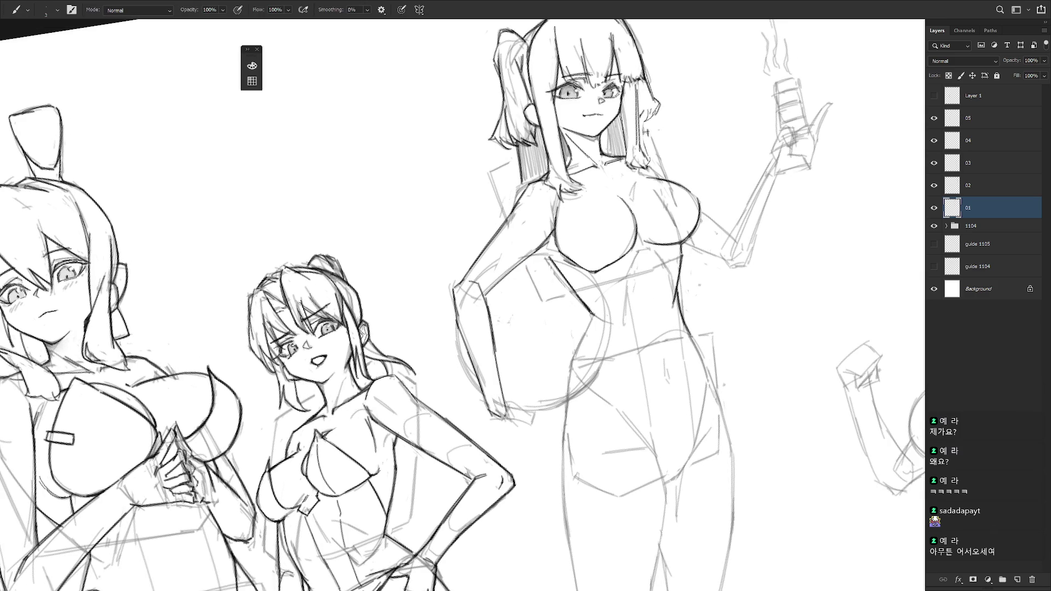
drag(594, 320, 569, 390)
key(ctrl+z)
drag(568, 447, 597, 337)
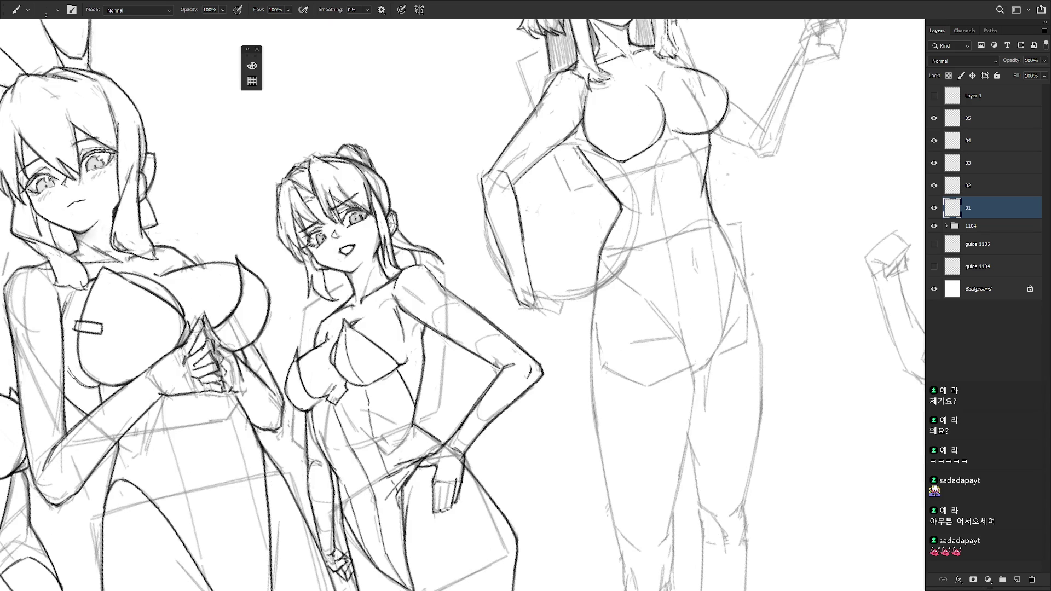
scroll(600, 257, down, 2)
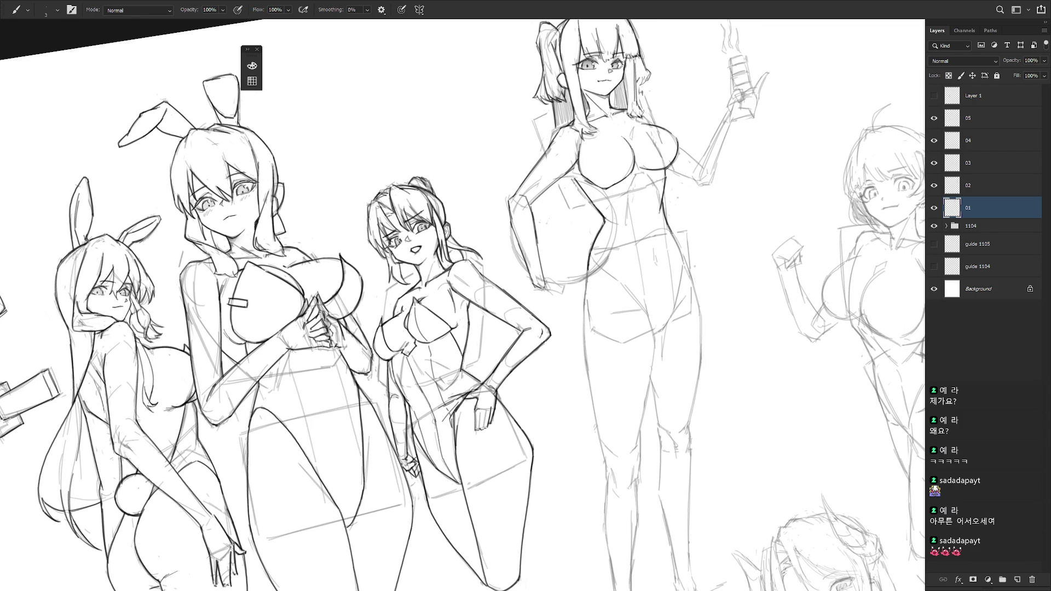
drag(589, 279, 584, 304)
mouse_move(589, 279)
mouse_down()
mouse_move(584, 333)
mouse_move(606, 471)
mouse_up()
Straighten the canvas and redraw the right waist contour darker.
mouse_move(650, 387)
mouse_down()
mouse_move(628, 380)
mouse_move(620, 391)
mouse_up()
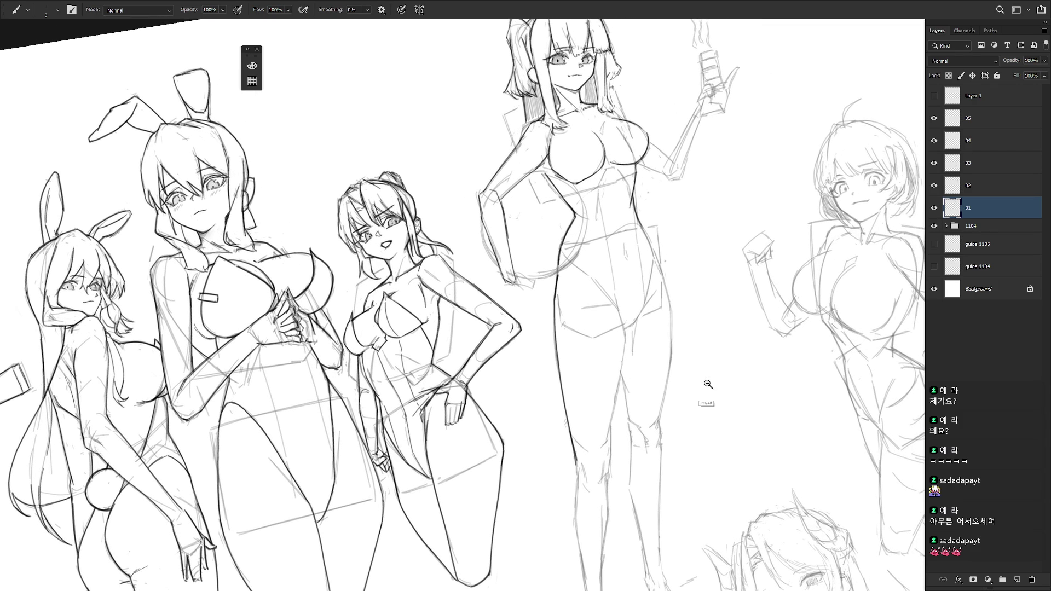
scroll(690, 356, down, 2)
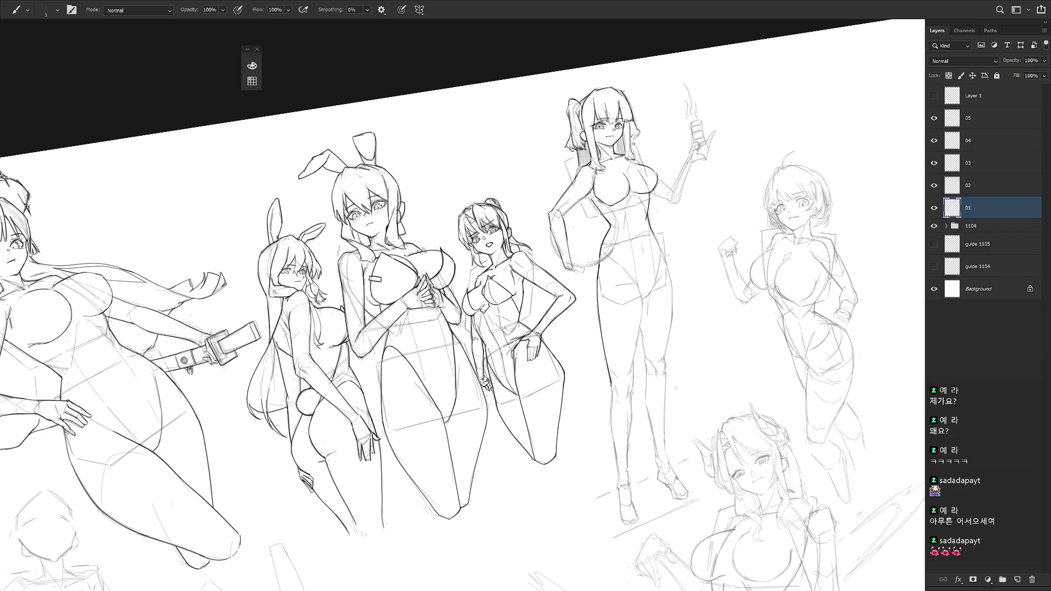
key(Escape)
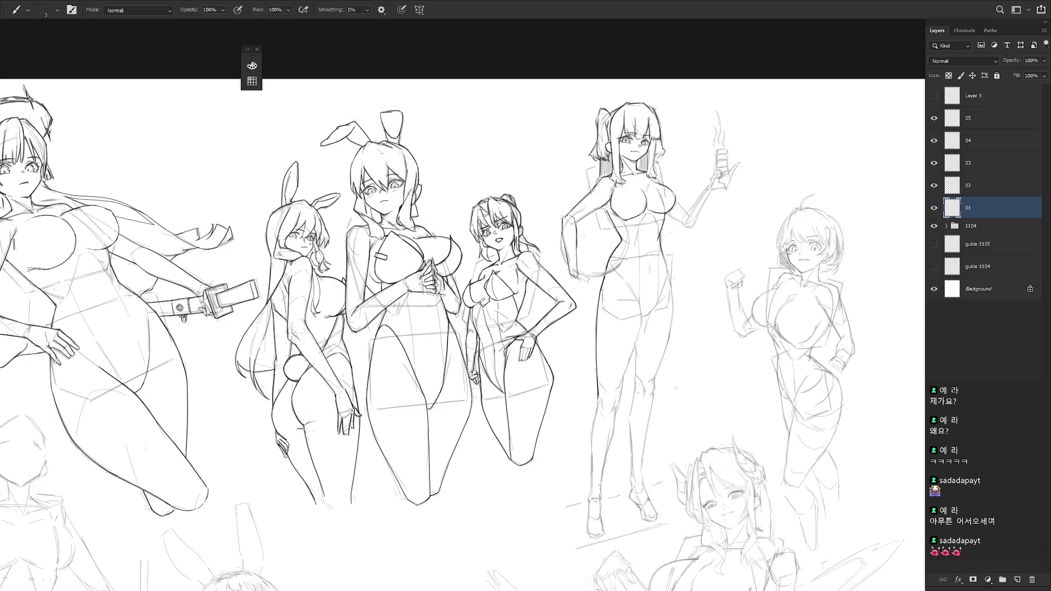
scroll(635, 235, up, 3)
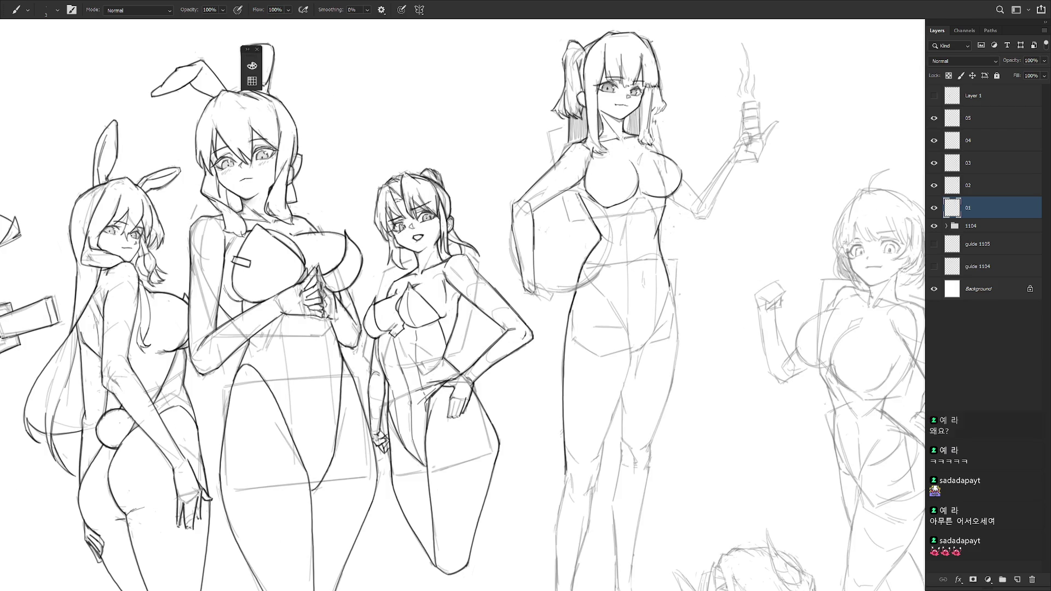
drag(668, 275, 680, 330)
key(ctrl+z)
key(ctrl+z)
mouse_move(668, 275)
mouse_down()
mouse_move(679, 348)
mouse_move(651, 451)
mouse_up()
Ink the inner leg contour downward with a few extending strokes.
scroll(646, 383, down, 3)
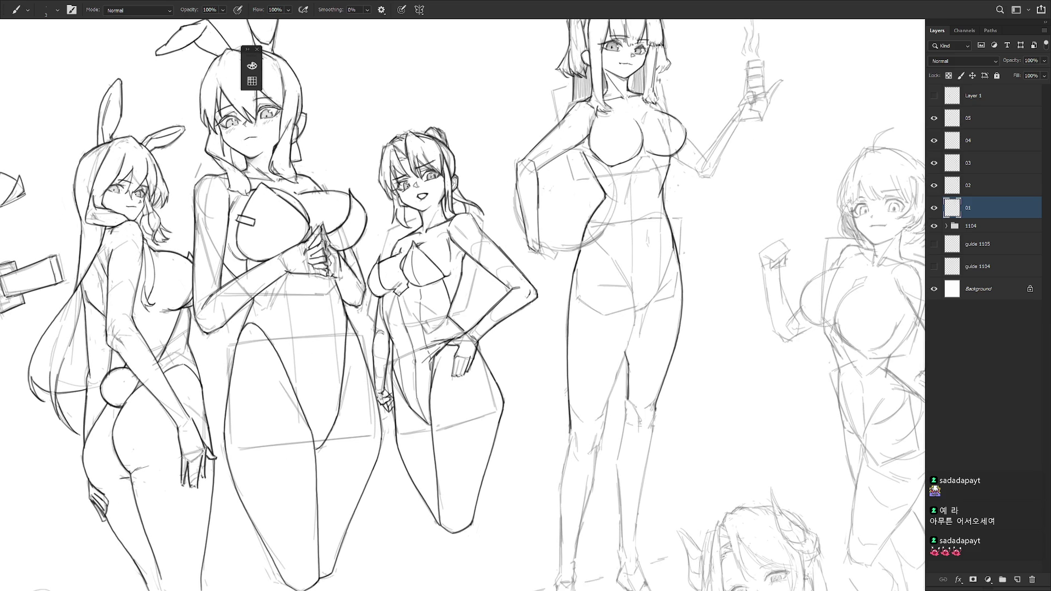
drag(625, 354, 629, 432)
mouse_move(634, 450)
mouse_down()
mouse_move(642, 459)
mouse_move(651, 361)
mouse_up()
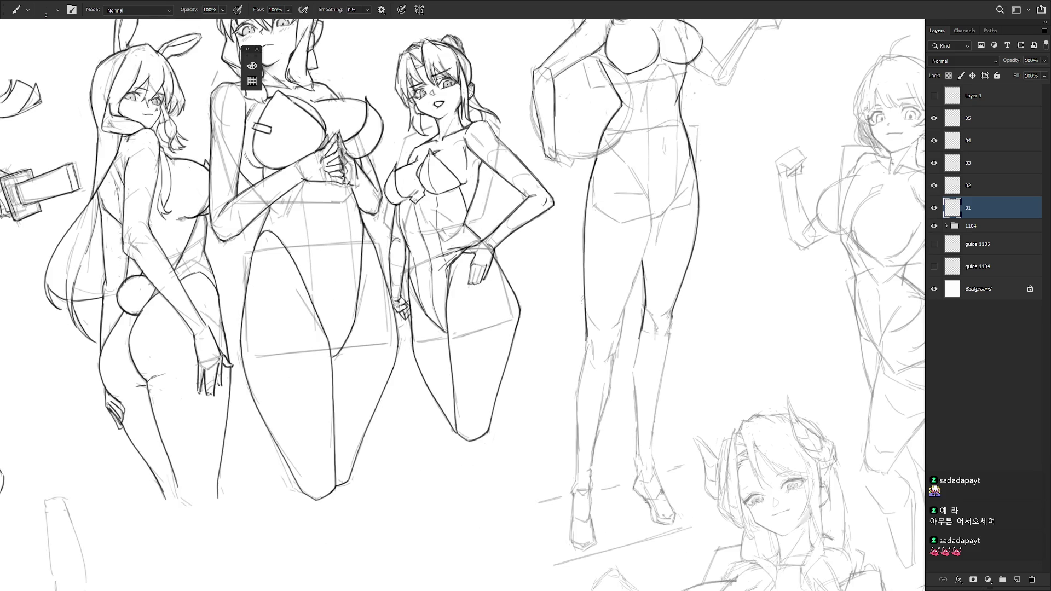
drag(642, 324, 637, 457)
drag(637, 462, 638, 480)
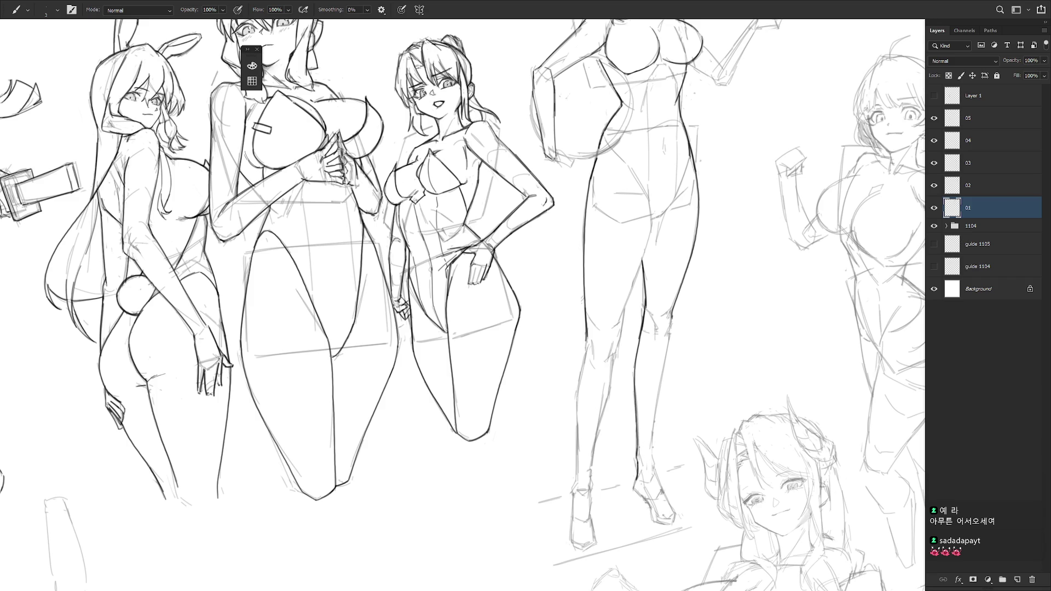
Ink the right knee, calf, ankle and foot outline, then fit the sheet on screen with Ctrl+0.
drag(674, 314, 665, 355)
key(ctrl+z)
mouse_move(668, 353)
mouse_down()
mouse_move(651, 449)
mouse_move(662, 495)
mouse_up()
key(ctrl+z)
key(ctrl+z)
mouse_move(660, 460)
mouse_down()
mouse_move(670, 504)
mouse_move(640, 497)
mouse_move(649, 505)
mouse_move(629, 394)
mouse_move(630, 444)
mouse_move(647, 450)
mouse_up()
key(ctrl+z)
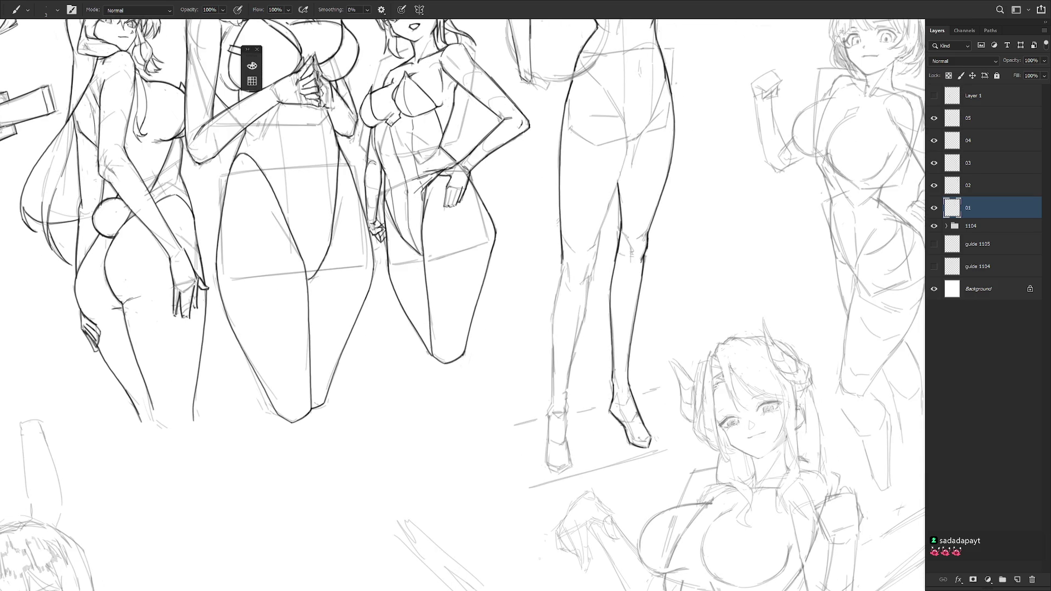
key(ctrl+0)
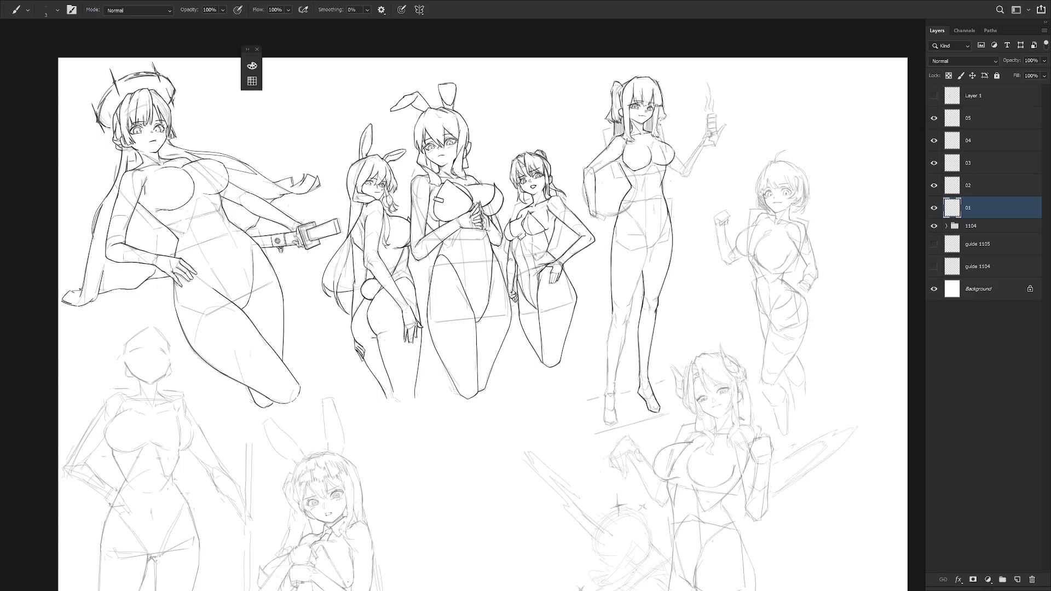
Ink the crotch-thigh line and her inner thigh with short dark strokes on a tilted canvas.
drag(667, 396, 653, 488)
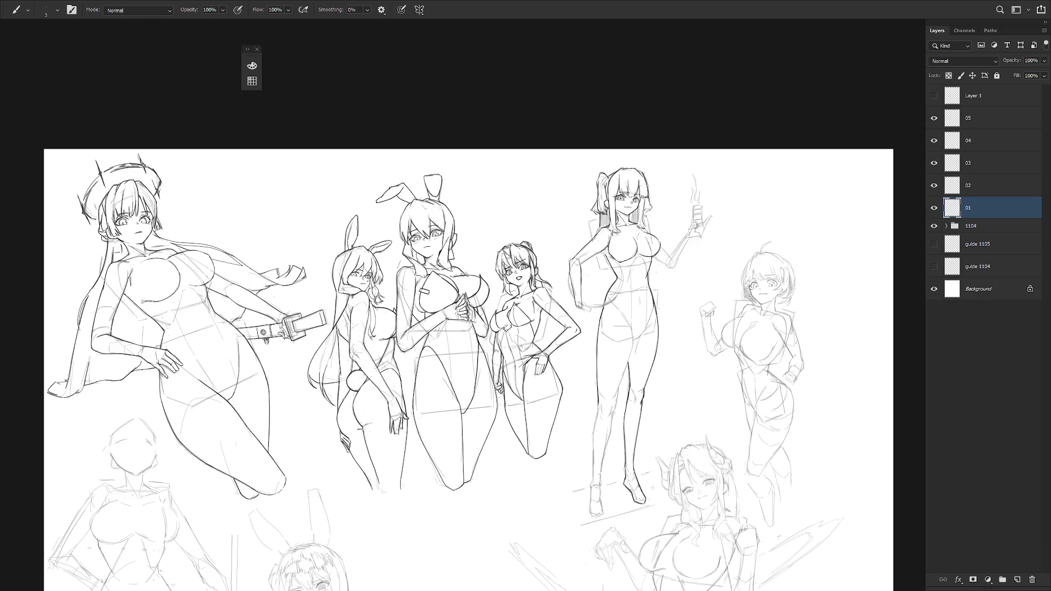
scroll(646, 307, up, 2)
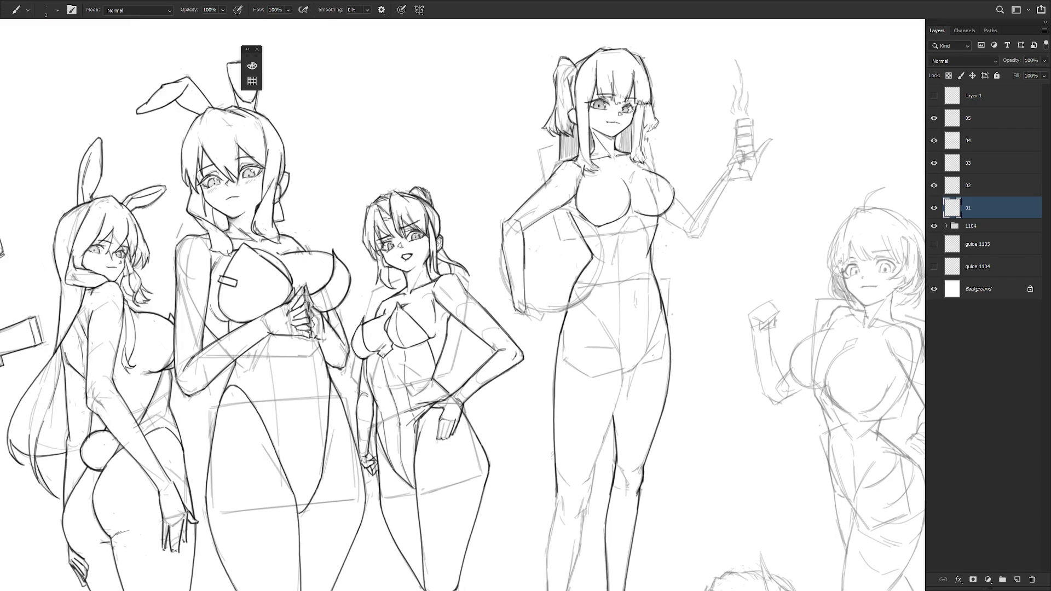
mouse_move(619, 352)
mouse_down()
mouse_move(624, 382)
mouse_move(645, 240)
mouse_up()
key(r)
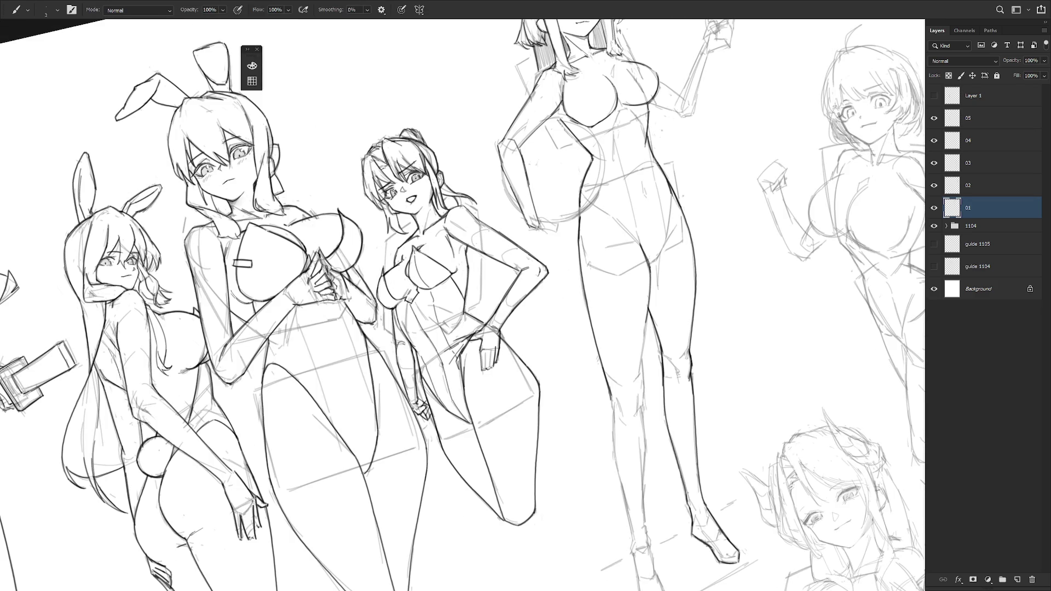
drag(651, 271, 639, 379)
scroll(652, 372, down, 2)
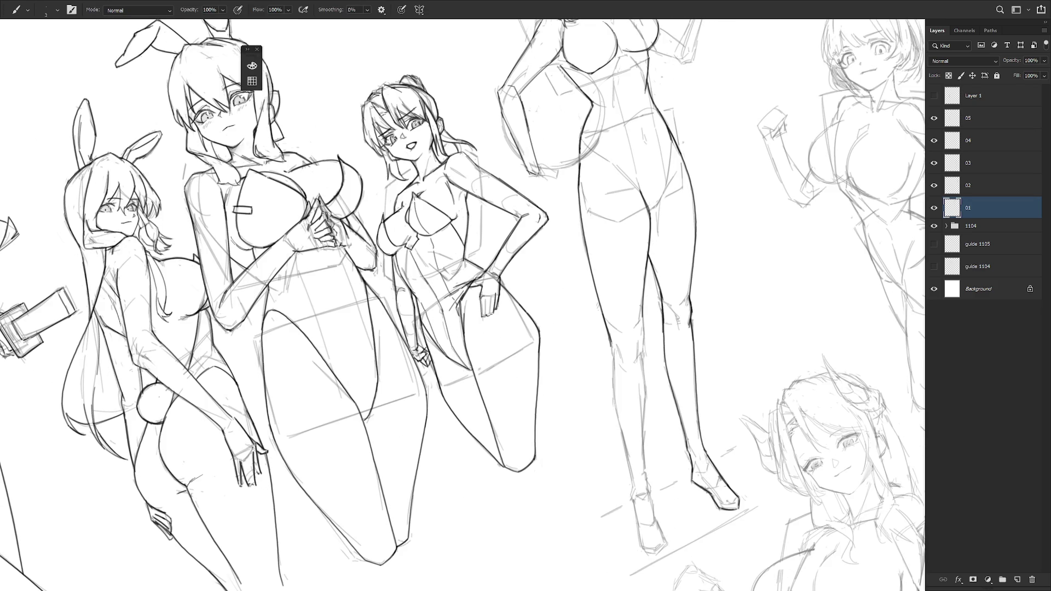
drag(643, 310, 642, 351)
drag(647, 394, 647, 339)
drag(609, 280, 616, 349)
Redraw both shin outlines as clean strokes and ink the right side of the left ankle.
drag(612, 300, 626, 400)
key(ctrl+z)
drag(614, 300, 629, 417)
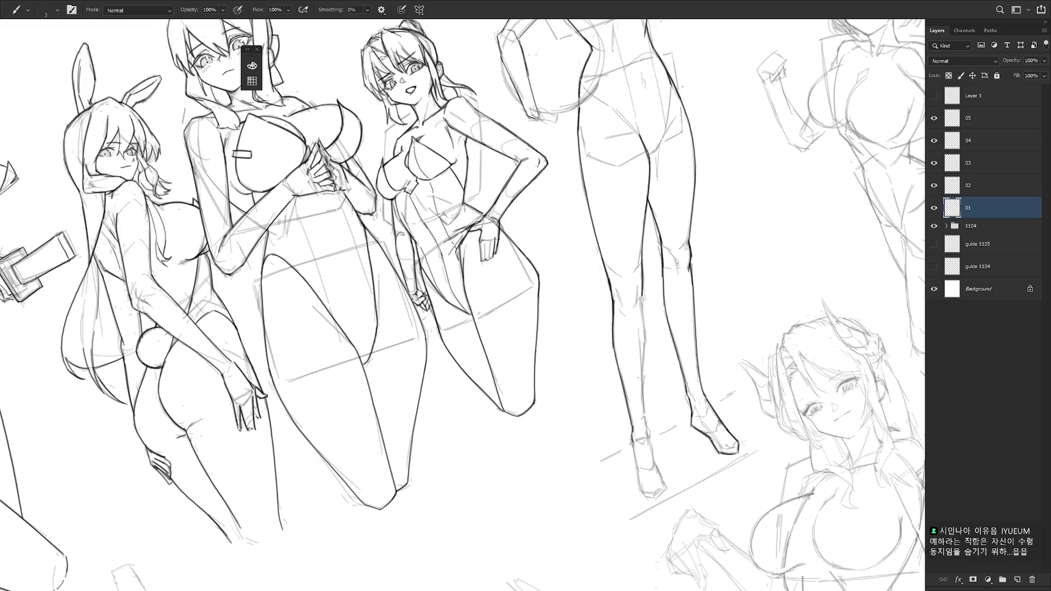
mouse_move(641, 298)
mouse_down()
mouse_move(640, 487)
mouse_move(666, 486)
mouse_up()
drag(647, 434, 655, 469)
scroll(707, 394, down, 6)
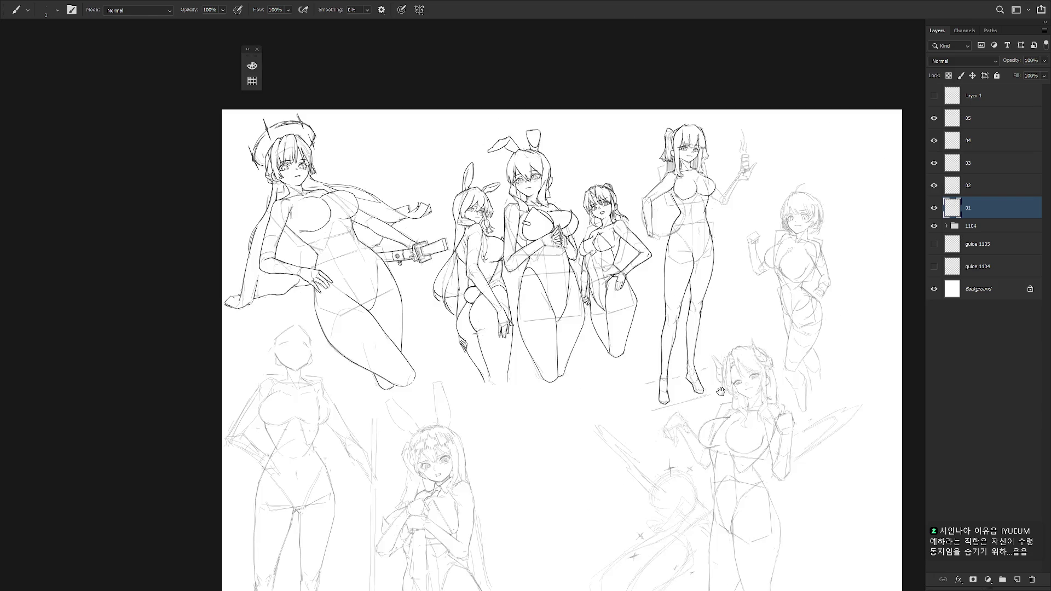
drag(720, 391, 735, 447)
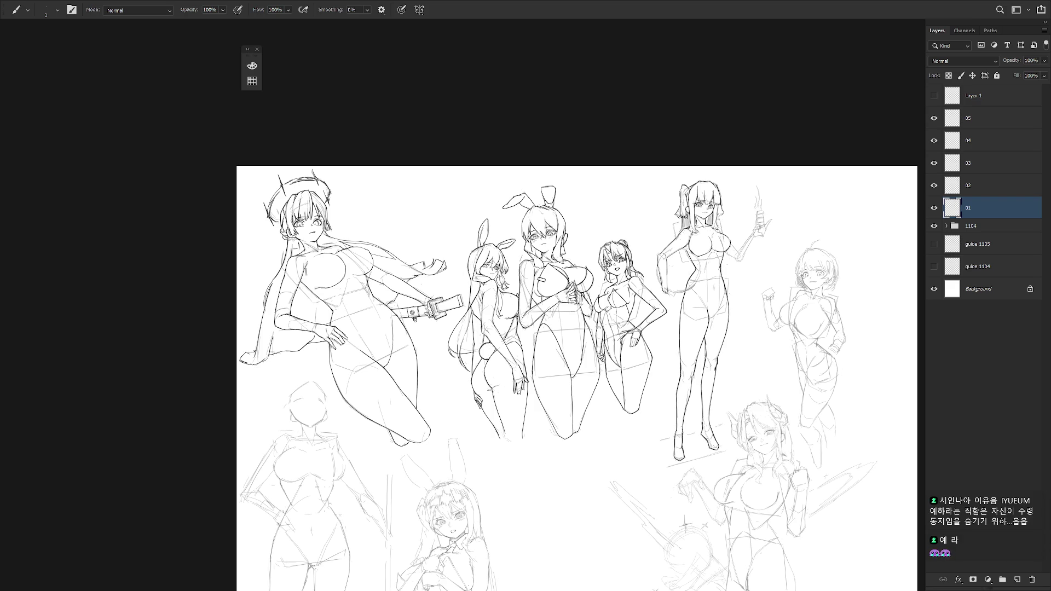
mouse_move(754, 289)
mouse_down()
mouse_move(697, 268)
mouse_move(694, 238)
mouse_up()
Thin the brush to size 2 and ink the crotch, right hip and waist-to-crotch lines.
key(bracketleft)
drag(633, 361, 647, 358)
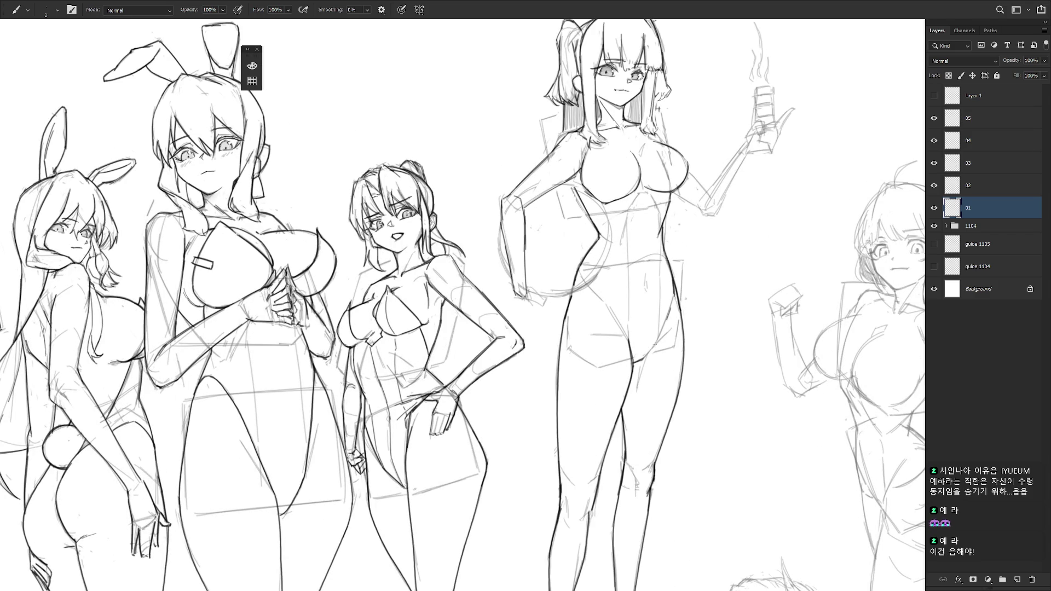
drag(644, 360, 665, 327)
drag(676, 289, 666, 315)
drag(594, 283, 629, 341)
key(ctrl+z)
Retrace the left hip-to-crotch line and ink the arc where her waist meets the beach ball.
key(ctrl+z)
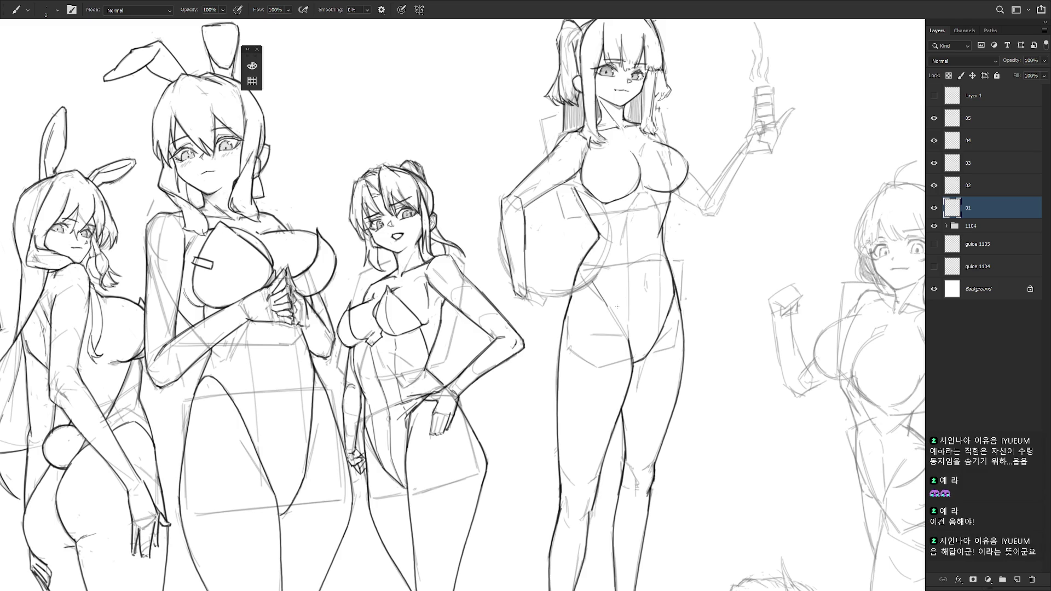
key(ctrl+shift+z)
drag(581, 270, 628, 331)
key(ctrl+z)
key(ctrl+z)
mouse_move(574, 284)
mouse_down()
mouse_move(618, 311)
mouse_move(587, 287)
mouse_up()
key(ctrl+z)
drag(607, 253, 601, 269)
drag(603, 268, 585, 288)
drag(602, 204, 601, 257)
key(ctrl+z)
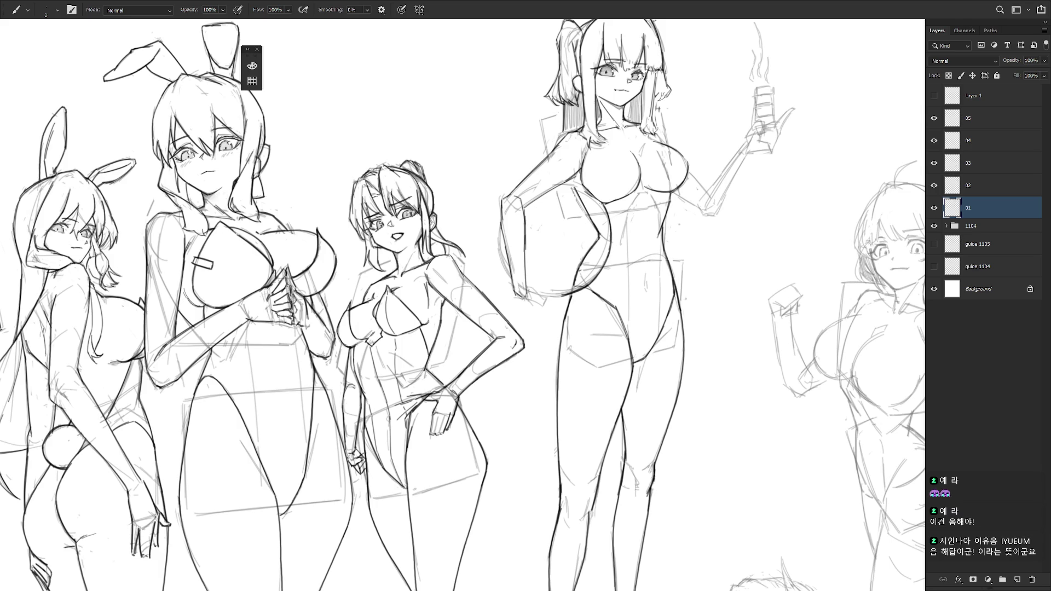
mouse_move(556, 287)
mouse_down()
mouse_move(516, 226)
mouse_move(497, 258)
mouse_up()
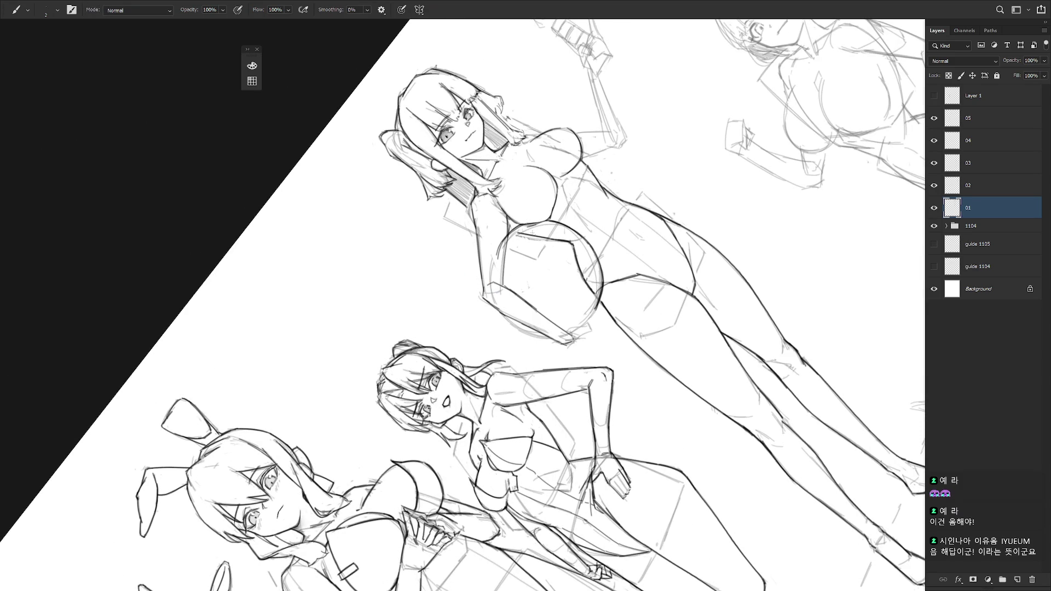
Ink the left arc of the beach ball, undoing and redrawing the first attempt.
mouse_move(527, 222)
mouse_down()
mouse_move(492, 269)
mouse_move(496, 254)
mouse_up()
drag(500, 247, 495, 295)
key(ctrl+z)
drag(500, 249, 490, 282)
drag(506, 242, 494, 286)
Erase stray strokes around the ball's arc while tilting the canvas view.
key(e)
key(r)
drag(584, 220, 622, 400)
key(b)
scroll(629, 383, down, 1)
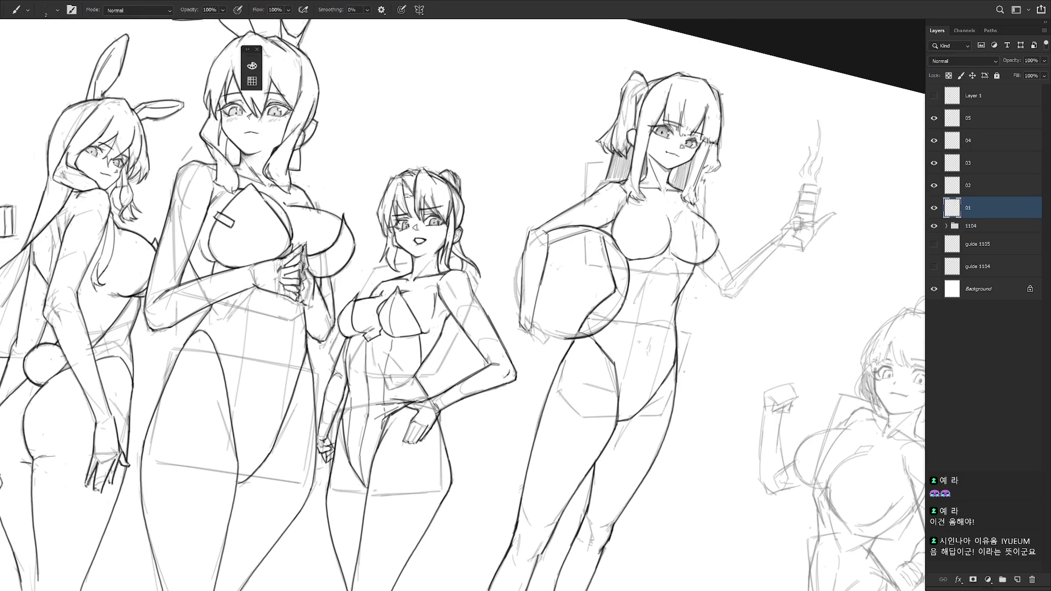
key(r)
mouse_move(576, 242)
mouse_down()
mouse_move(517, 263)
mouse_move(531, 219)
mouse_up()
key(e)
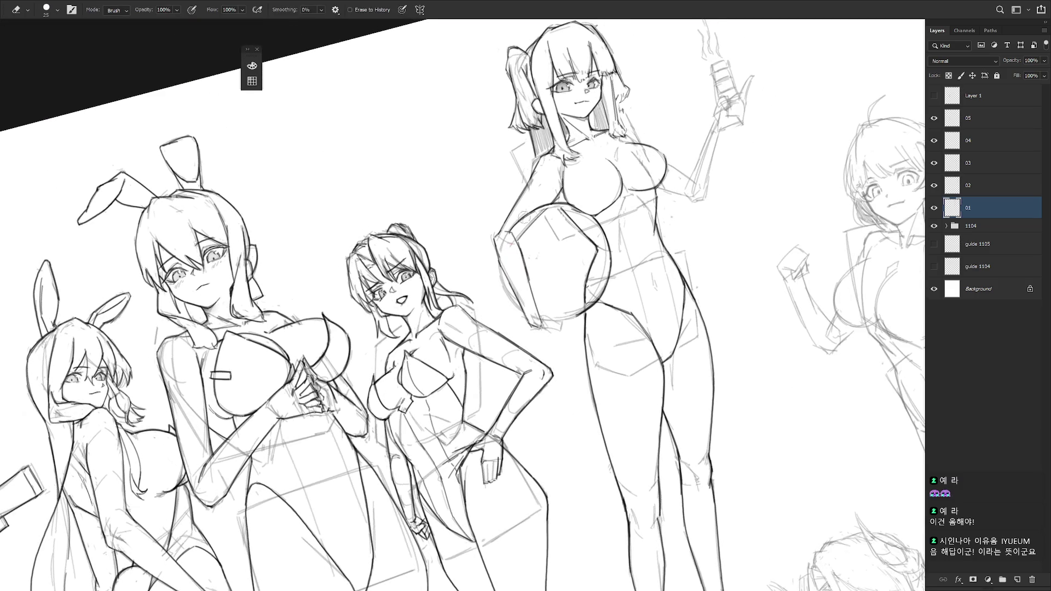
key(b)
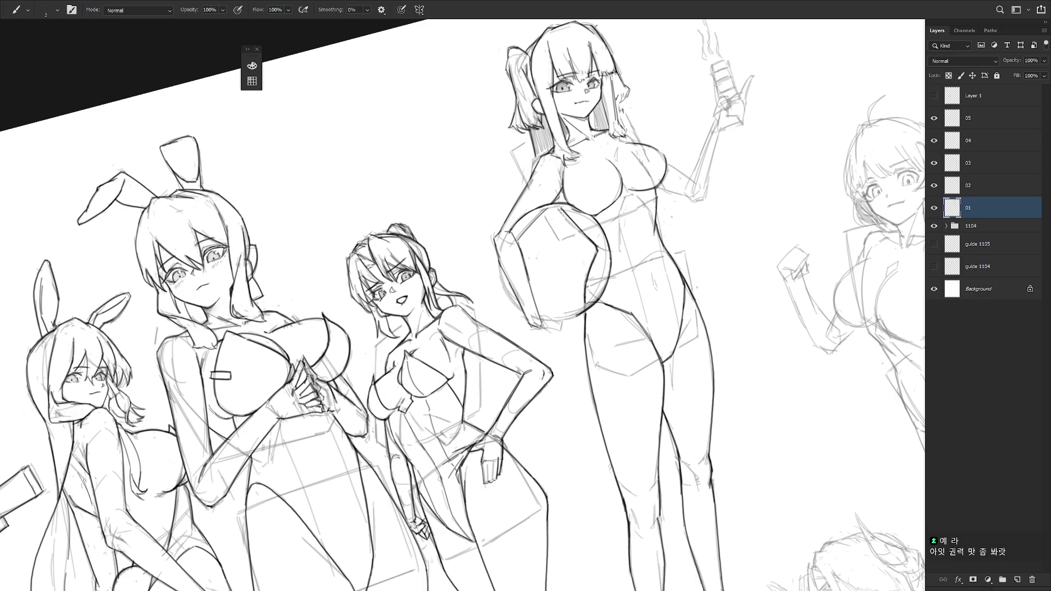
Ink the hand supporting the ball underneath from a rotated view.
mouse_move(525, 295)
mouse_down()
mouse_move(542, 252)
mouse_move(558, 246)
mouse_move(540, 284)
mouse_move(549, 311)
mouse_up()
drag(603, 219, 685, 307)
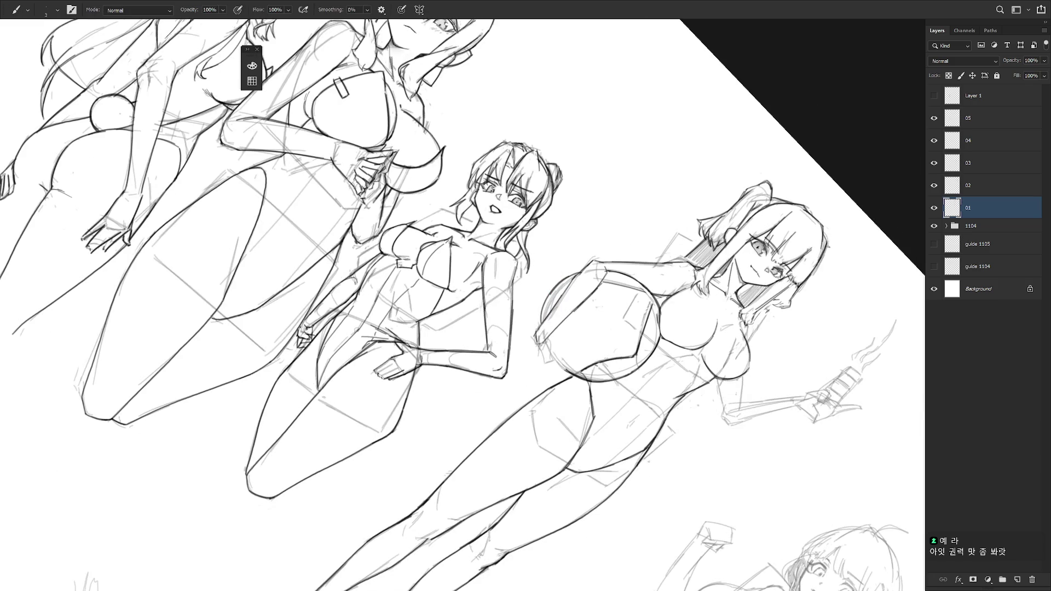
mouse_move(558, 362)
mouse_down()
mouse_move(572, 307)
mouse_move(588, 332)
mouse_up()
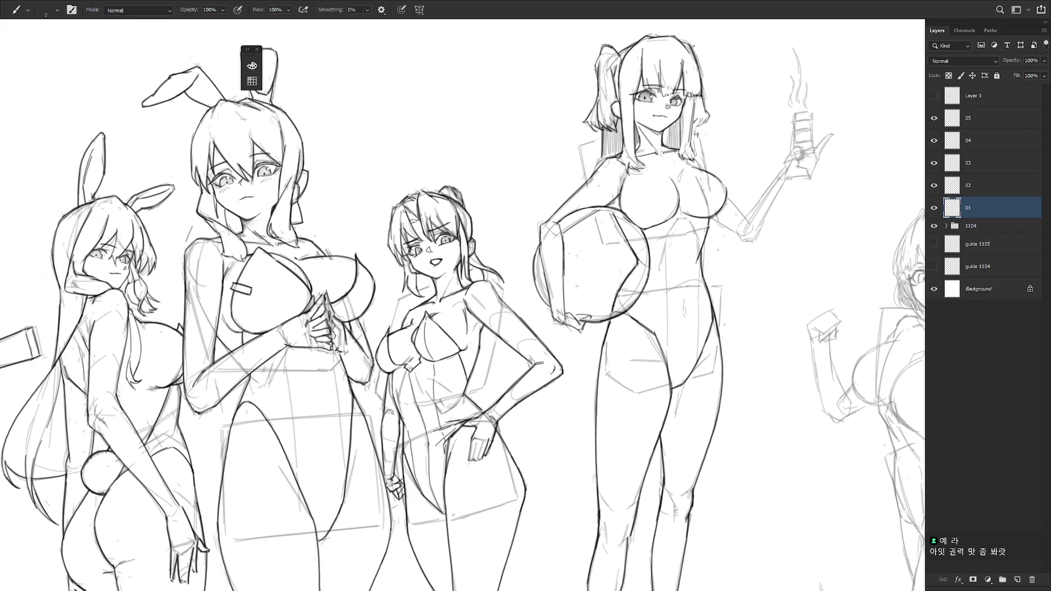
drag(585, 315, 569, 313)
drag(712, 288, 668, 357)
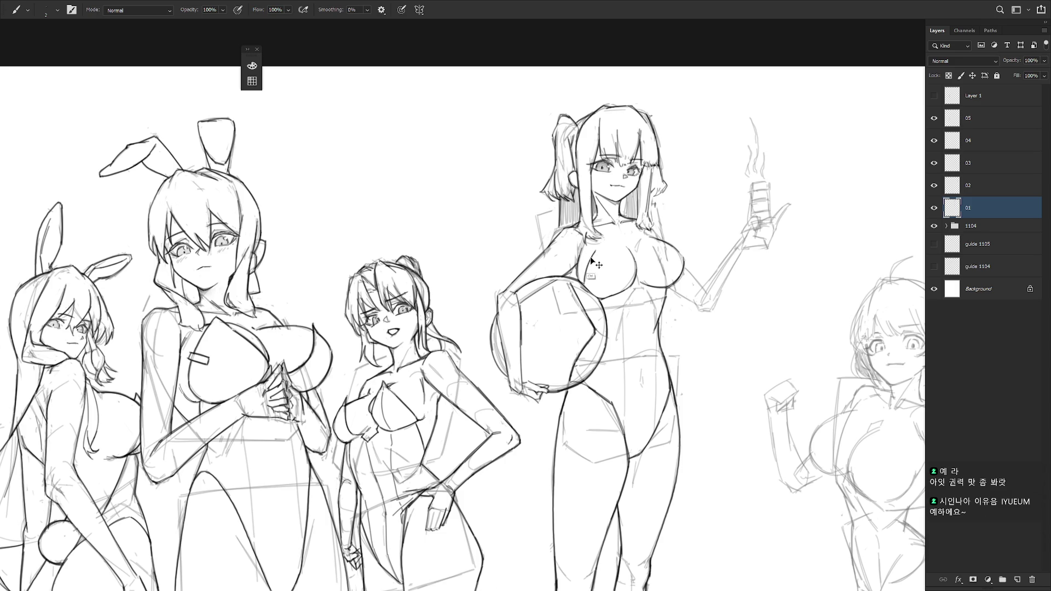
Ink the first line of the ponytail girl's chest and erase stray marks around it.
drag(591, 266, 584, 269)
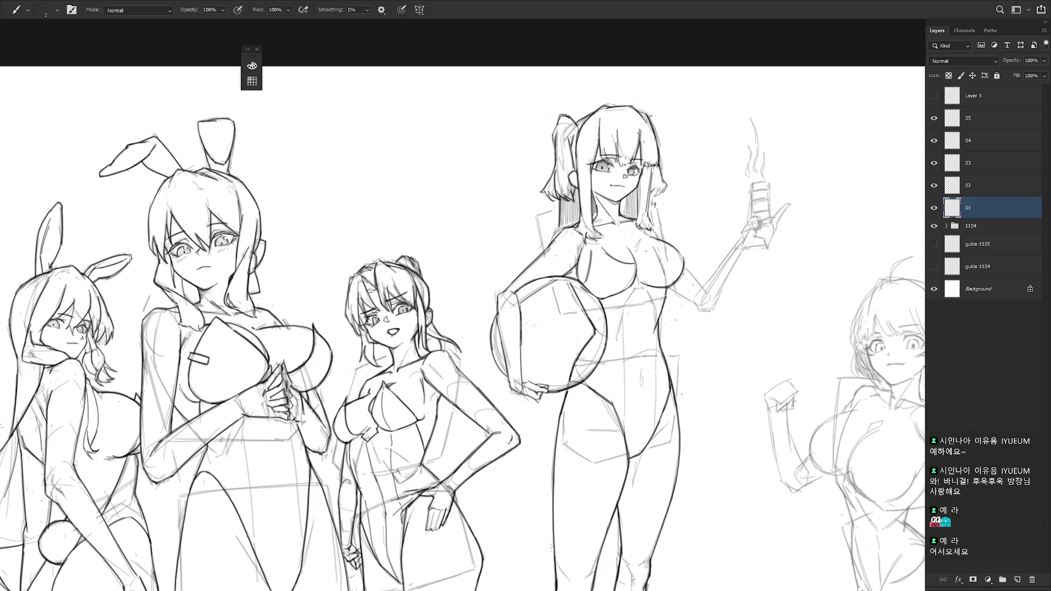
drag(686, 343, 573, 284)
key(e)
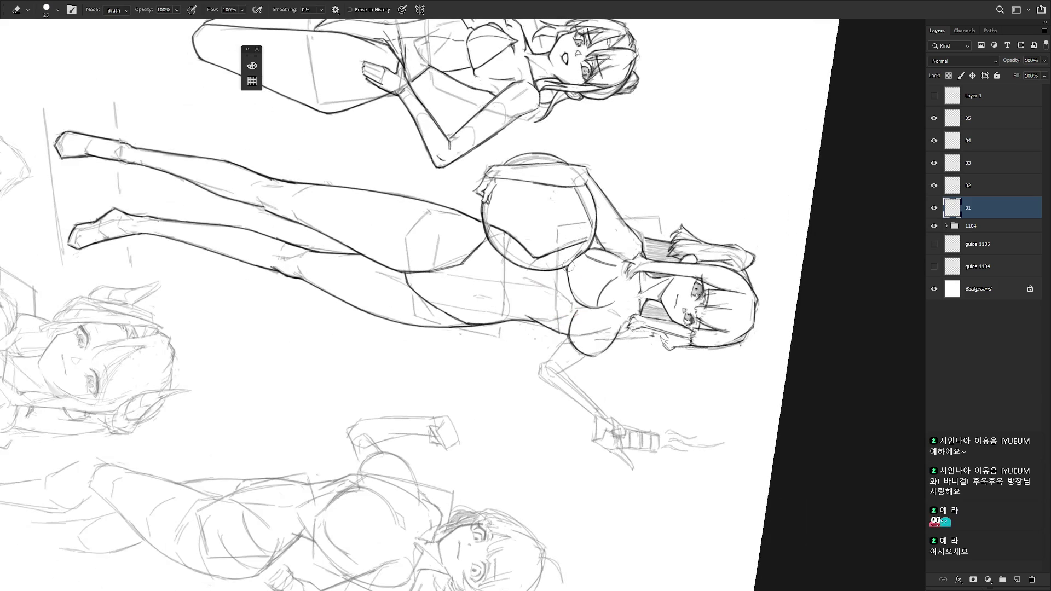
key(b)
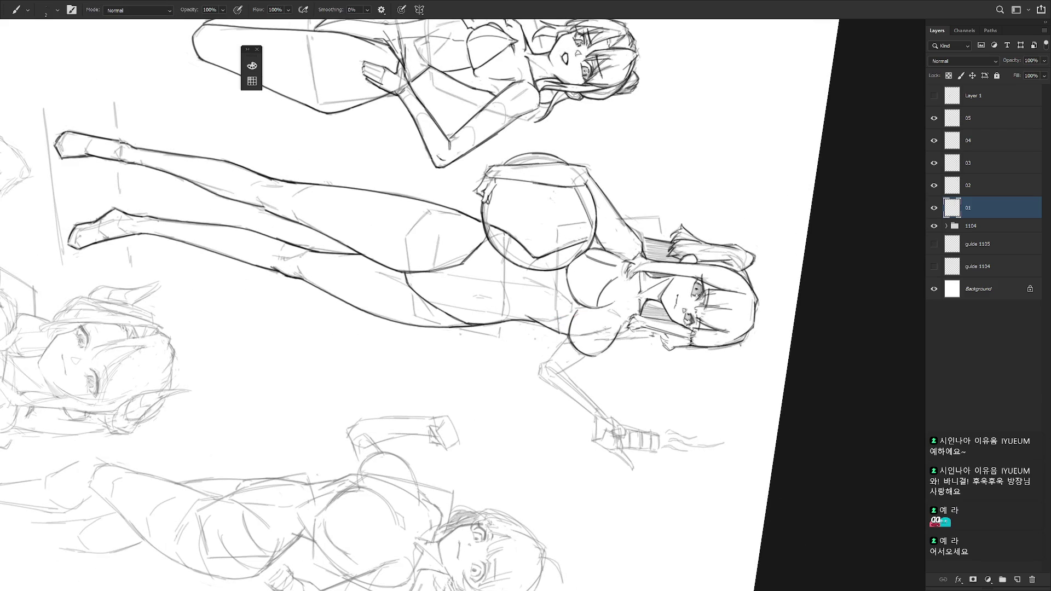
key(Escape)
drag(579, 397, 603, 315)
key(e)
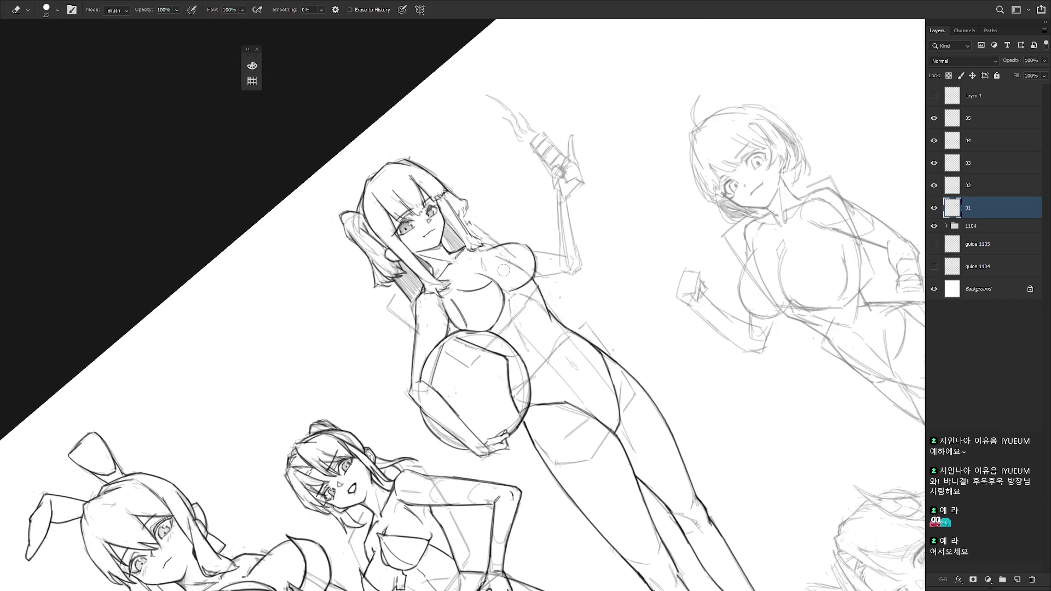
key(b)
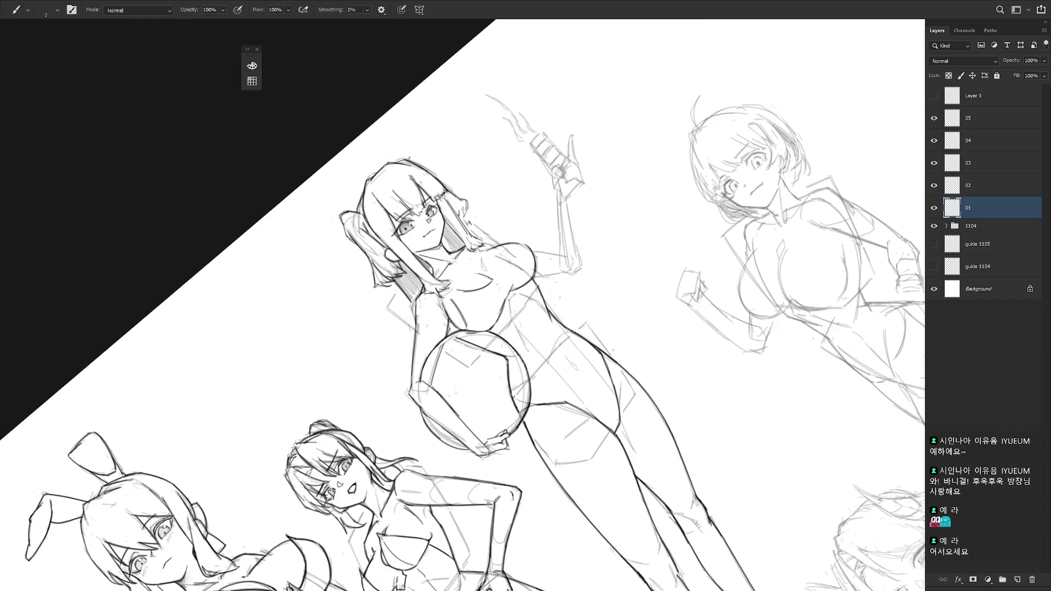
Ink the underside of her chest and redraw the cleavage lines.
mouse_move(519, 280)
mouse_down()
mouse_move(664, 321)
mouse_move(576, 270)
mouse_up()
key(e)
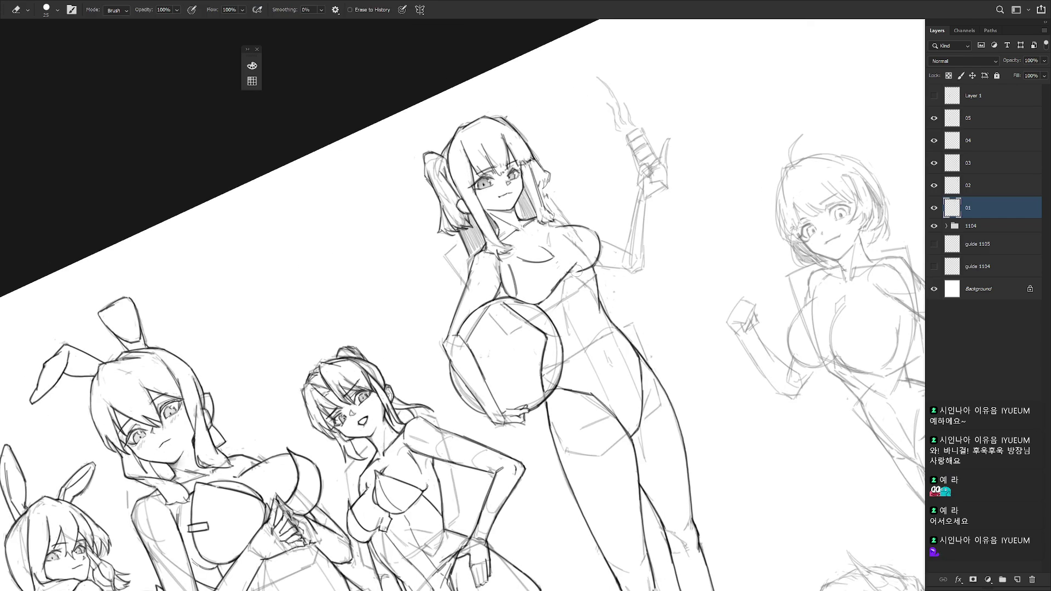
key(b)
mouse_move(588, 265)
mouse_down()
mouse_move(564, 281)
mouse_move(616, 317)
mouse_up()
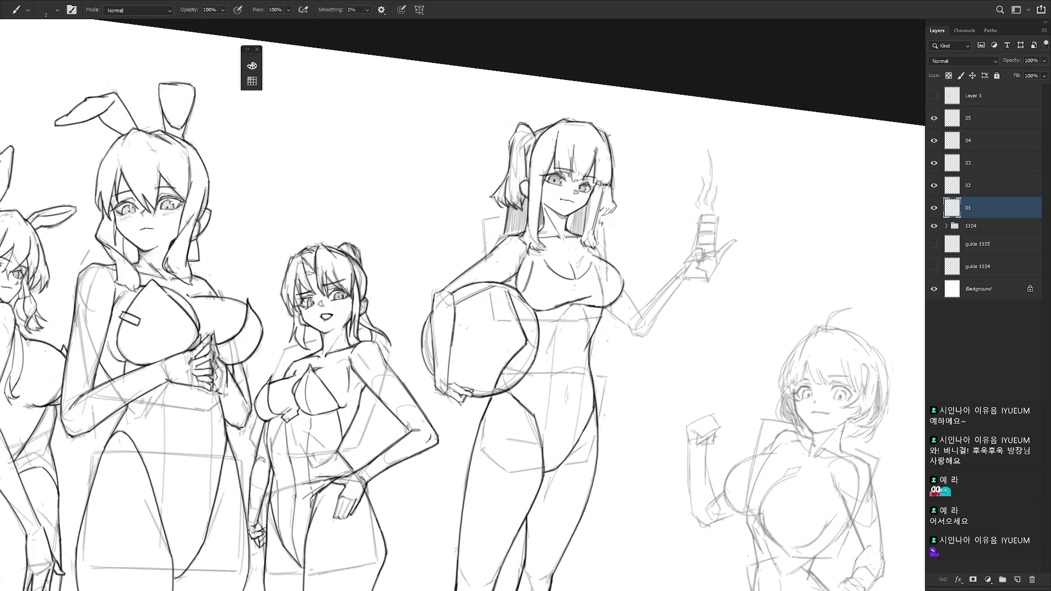
drag(584, 263, 576, 278)
drag(621, 247, 629, 309)
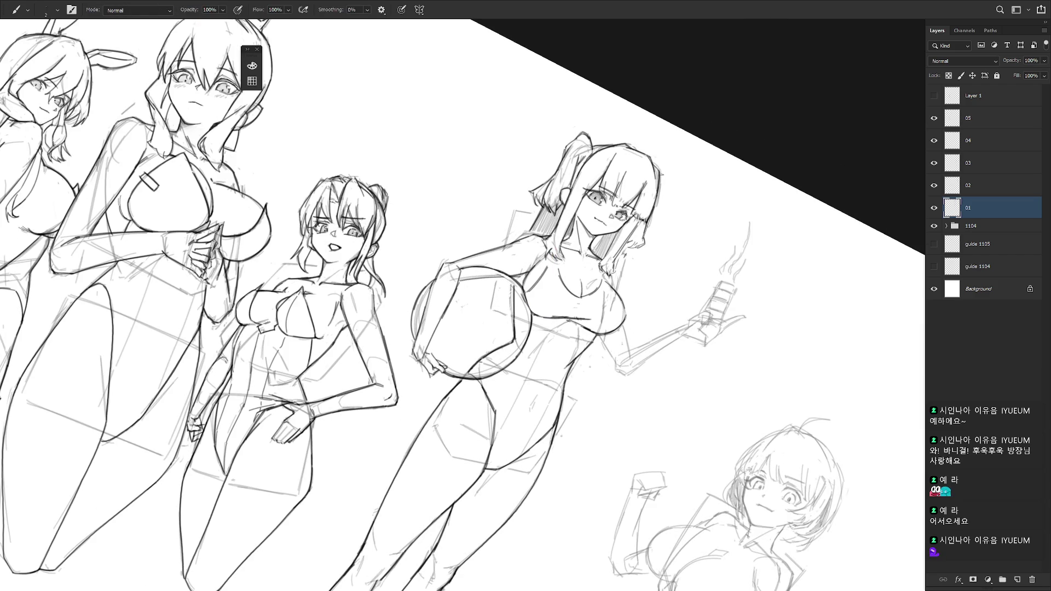
drag(613, 273, 530, 263)
Ink the right side of her neck and collar, darkening and closing gaps.
drag(569, 230, 583, 255)
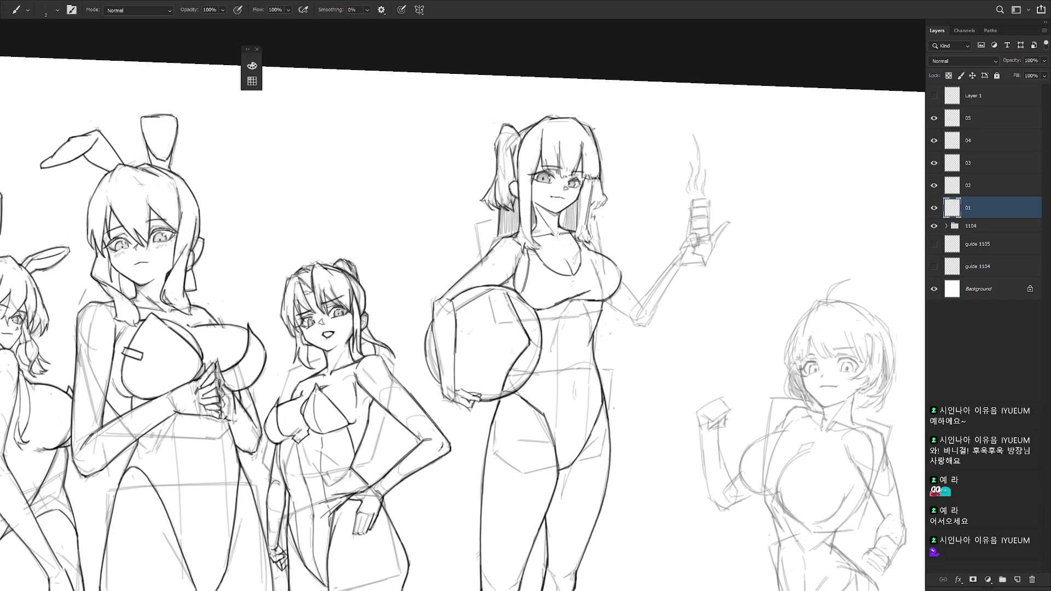
drag(576, 238, 581, 262)
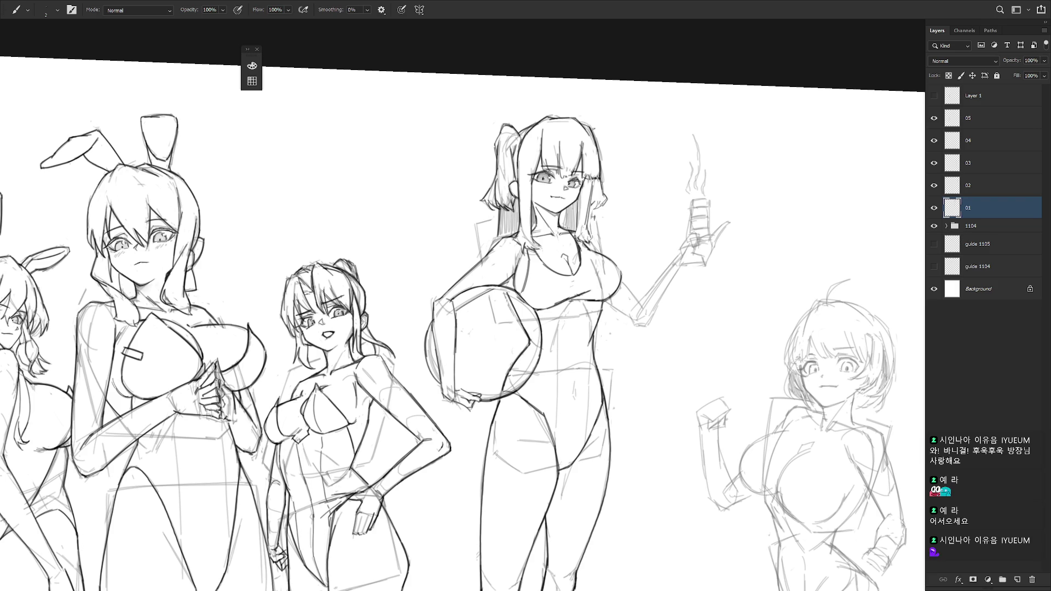
drag(664, 358, 701, 370)
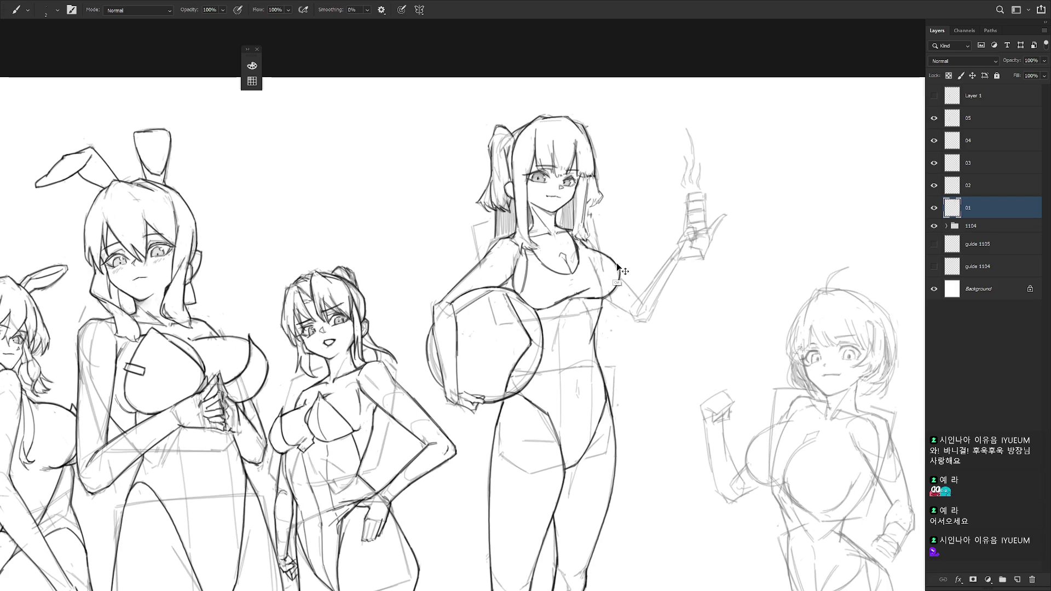
scroll(673, 373, down, 3)
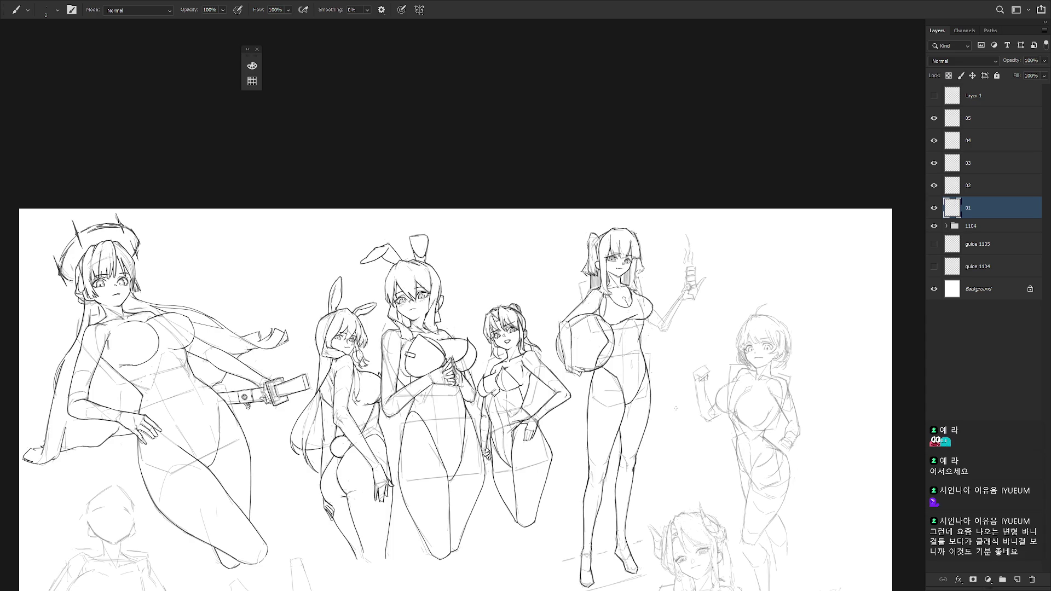
scroll(656, 277, up, 3)
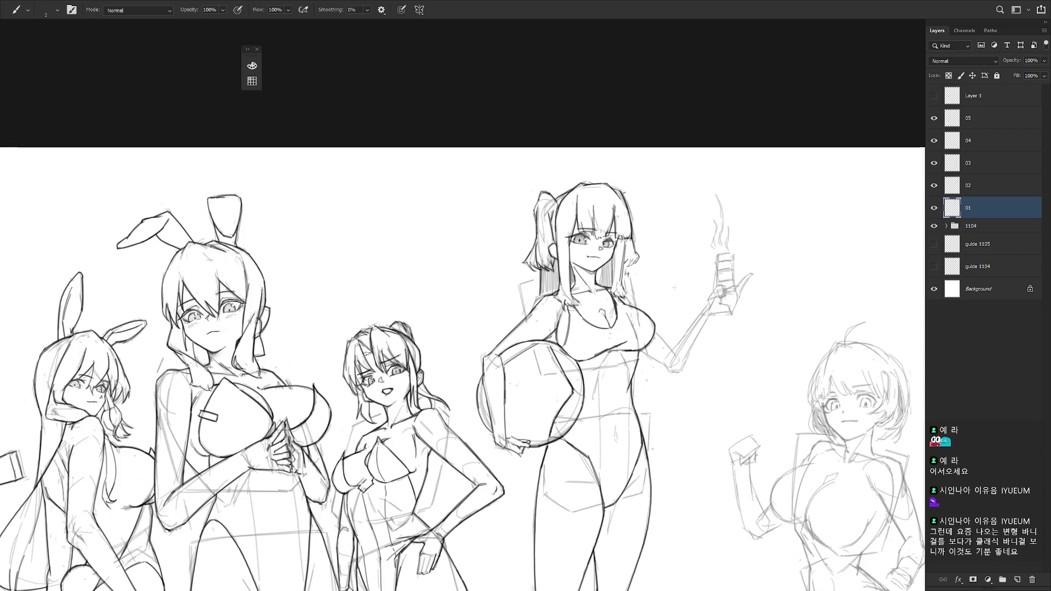
scroll(685, 377, down, 1)
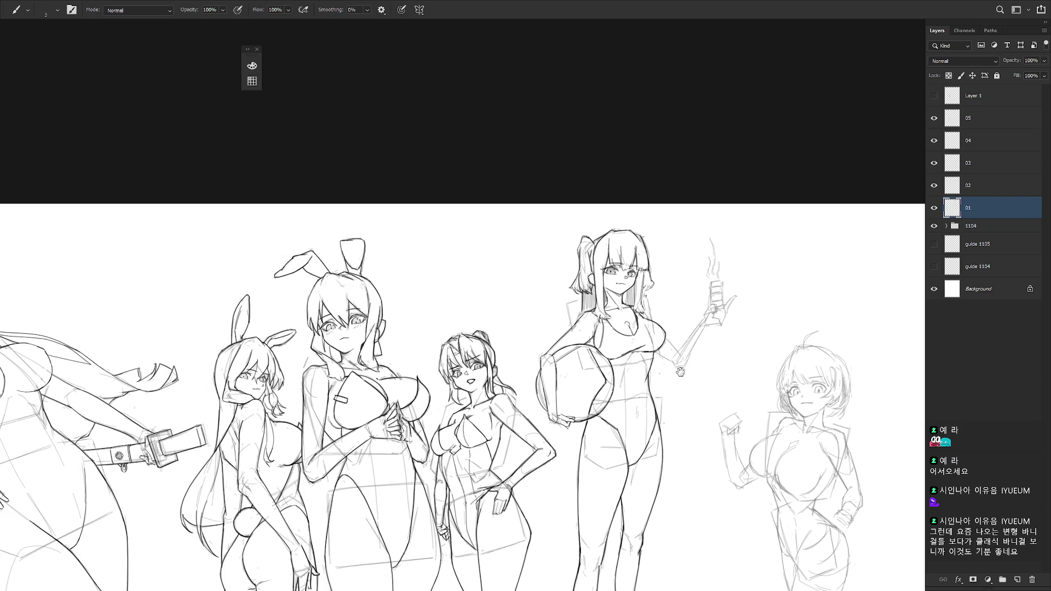
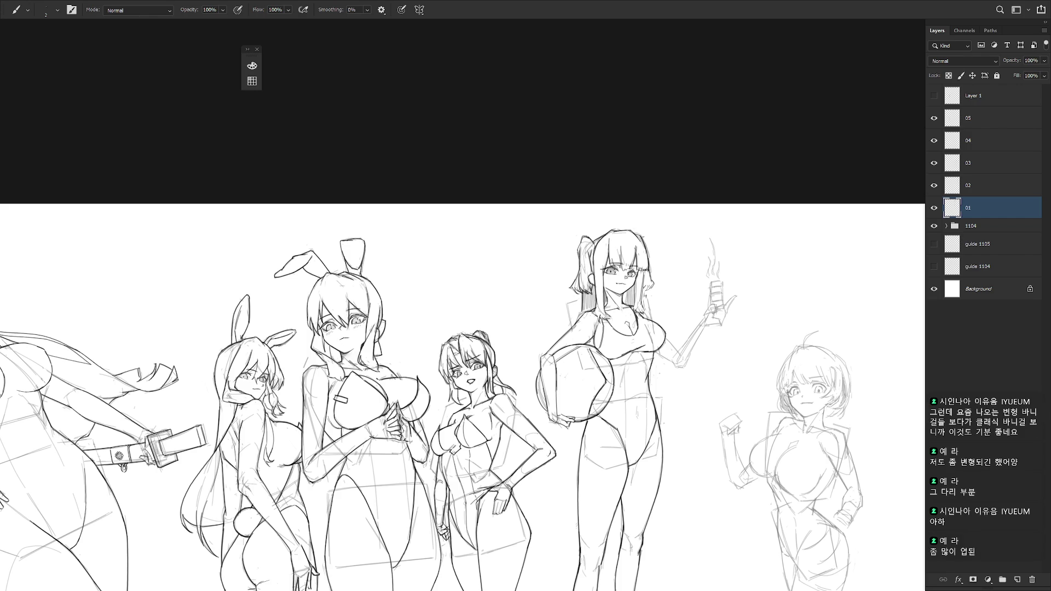
Draw a short navel line on the ball girl's belly.
scroll(649, 308, up, 3)
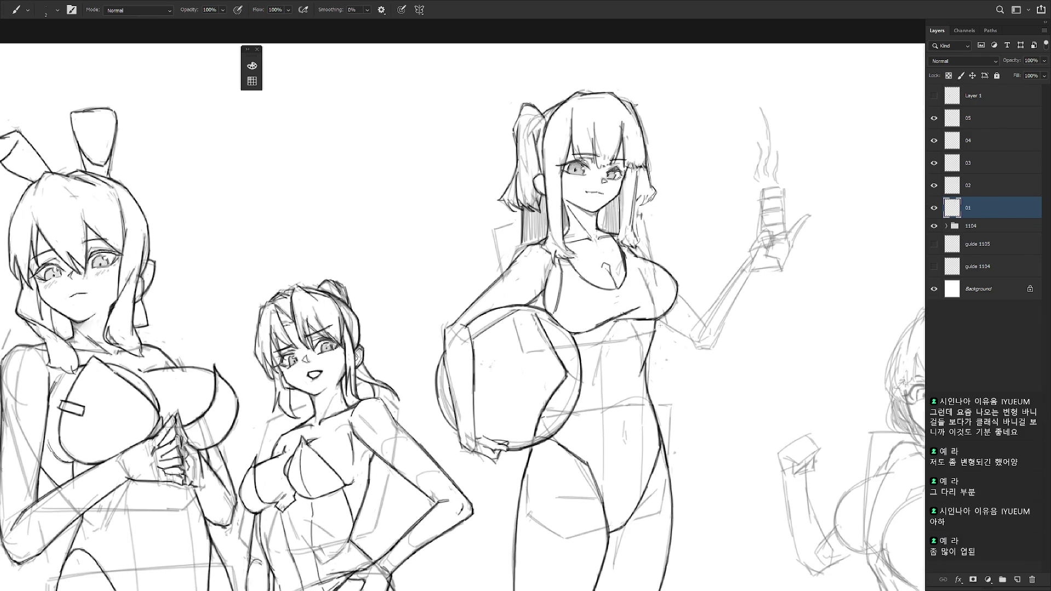
scroll(626, 362, down, 1)
drag(630, 390, 631, 407)
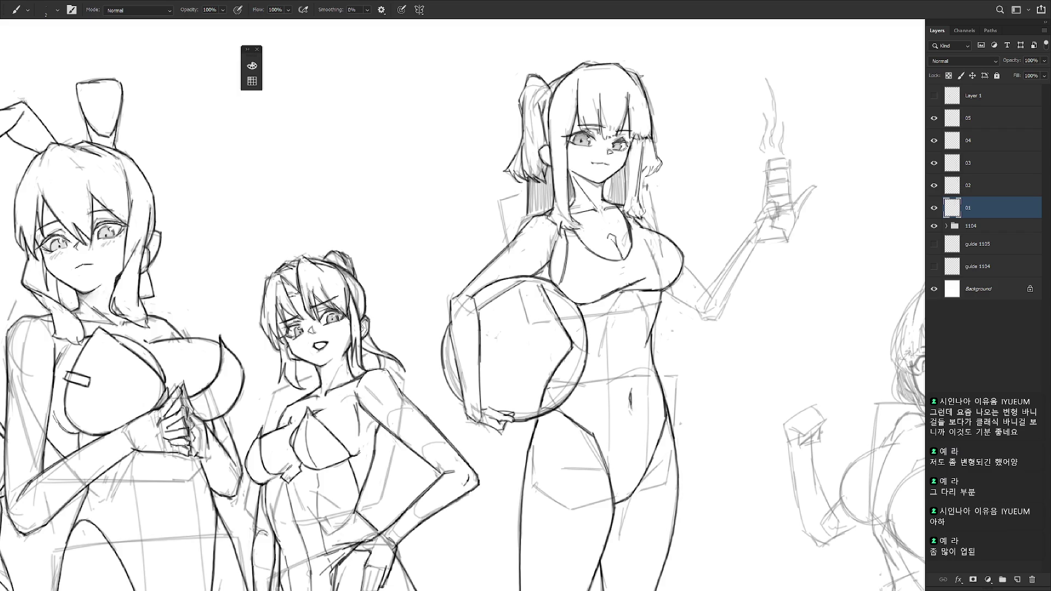
Lasso the ball girl's head and torso with a freehand selection.
scroll(698, 430, down, 2)
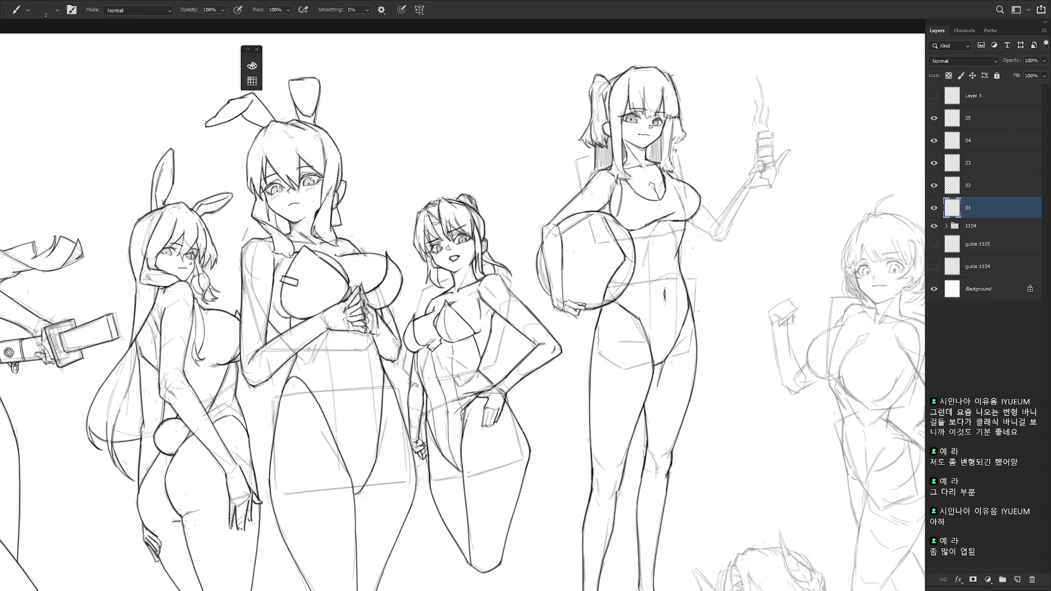
drag(698, 331, 684, 369)
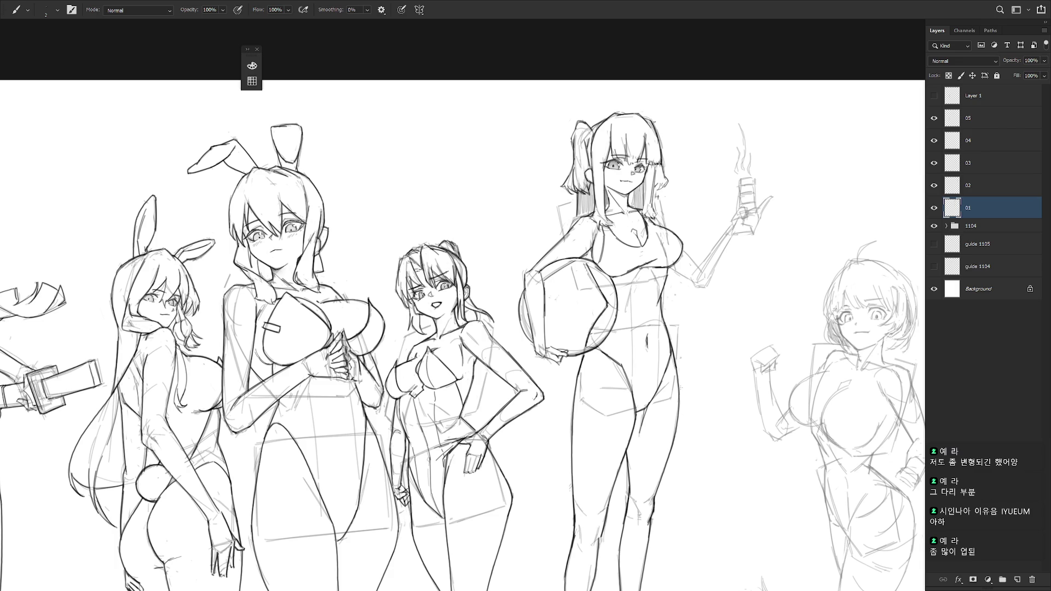
scroll(710, 352, down, 1)
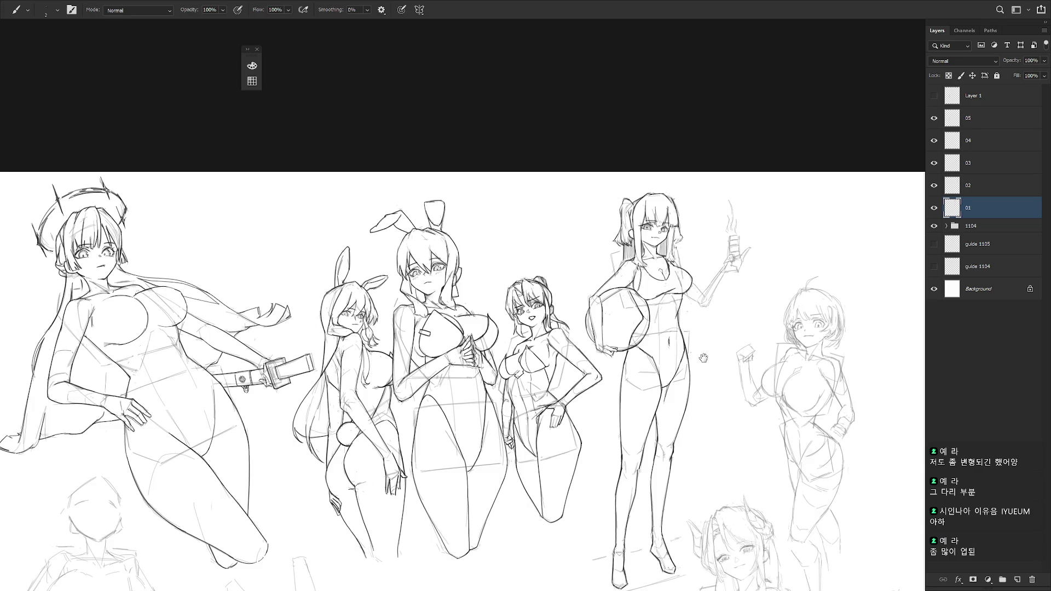
drag(710, 352, 692, 333)
key(l)
scroll(648, 341, up, 1)
mouse_move(601, 336)
mouse_down()
mouse_move(635, 354)
mouse_move(675, 342)
mouse_move(778, 195)
mouse_move(526, 269)
mouse_move(584, 345)
mouse_move(598, 336)
mouse_up()
Move the selected head and upper body up about 10 px, commit, and deselect.
scroll(684, 281, up, 1)
key(ctrl+t)
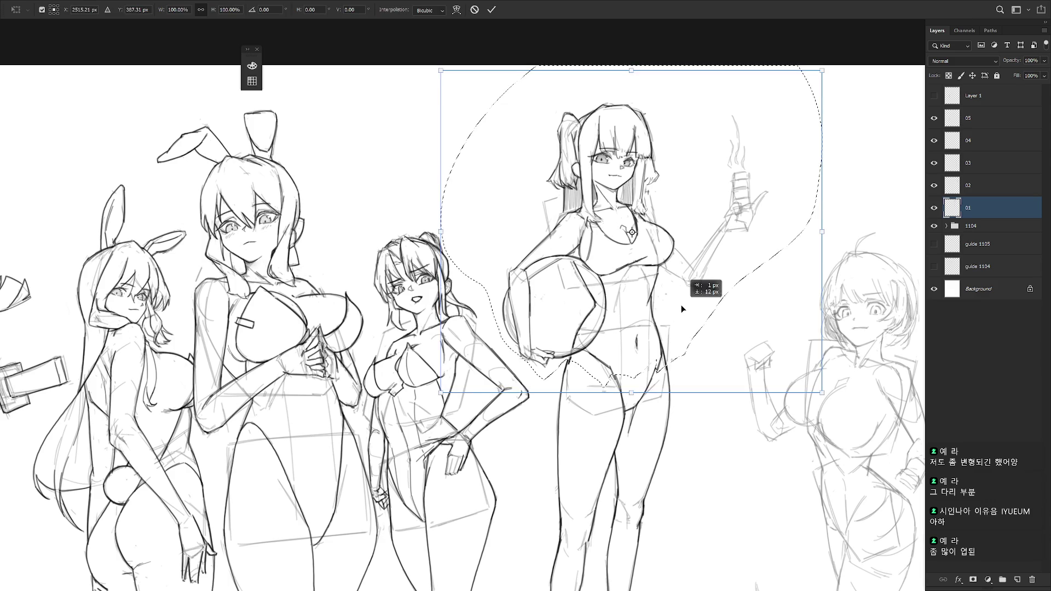
drag(681, 312, 682, 304)
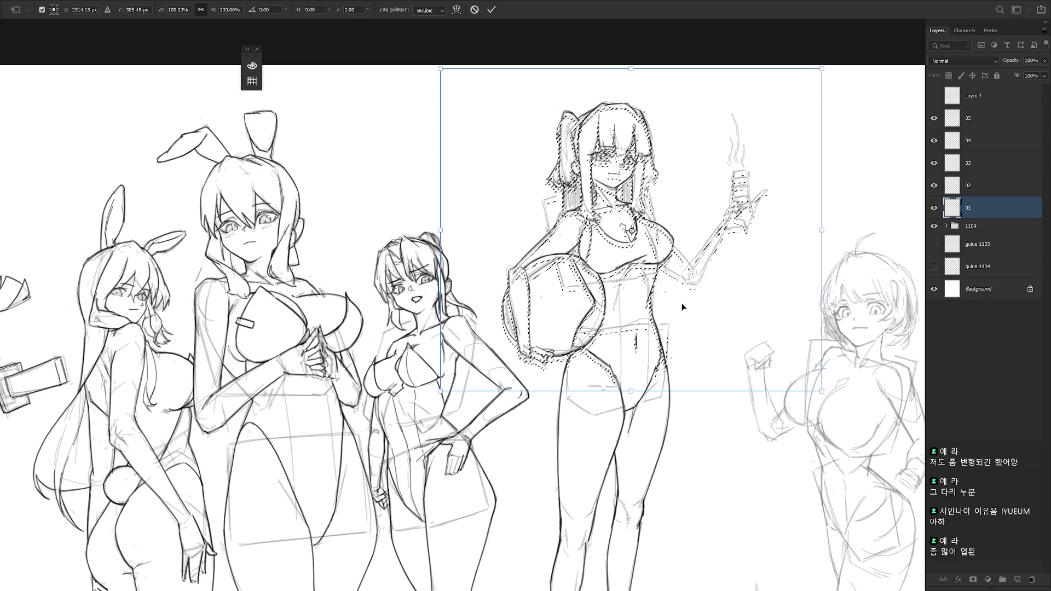
key(Return)
key(ctrl+d)
Alternate between Brush and Eraser while reviewing the shifted figure.
key(b)
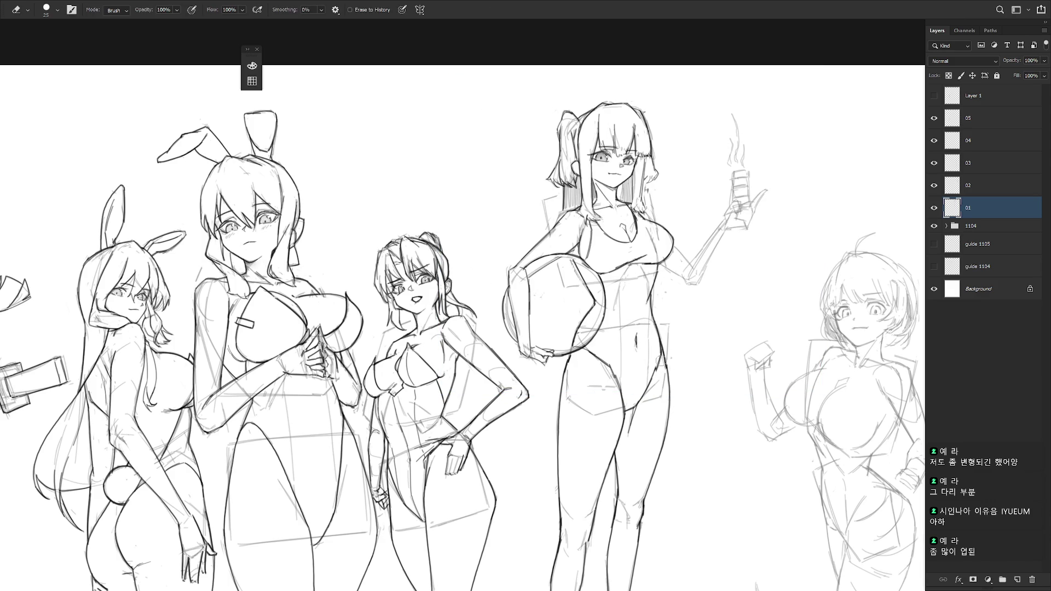
key(e)
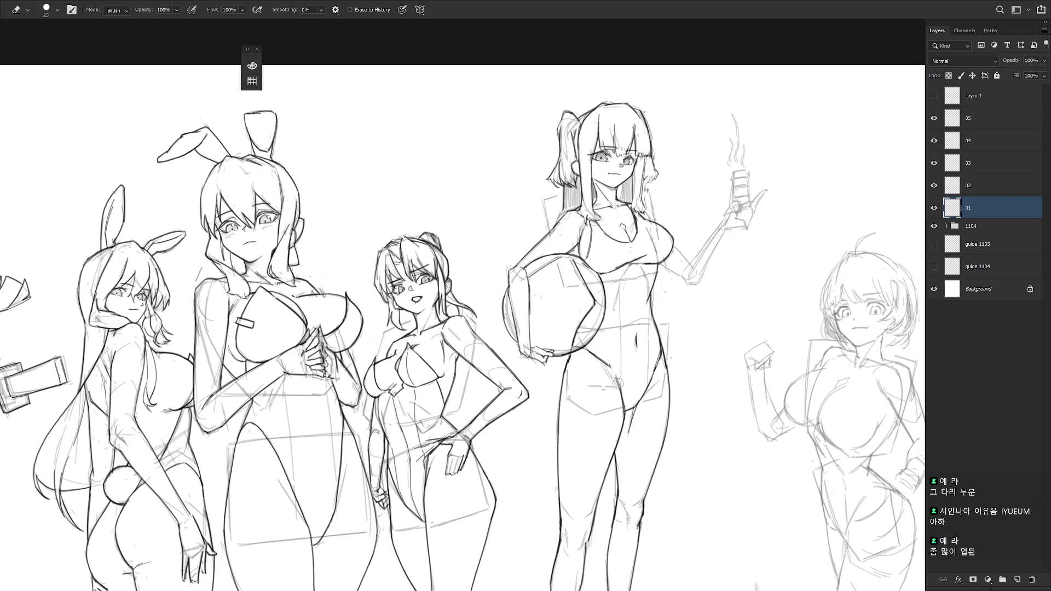
key(b)
key(e)
key(b)
key(e)
key(b)
key(e)
key(b)
scroll(682, 421, down, 2)
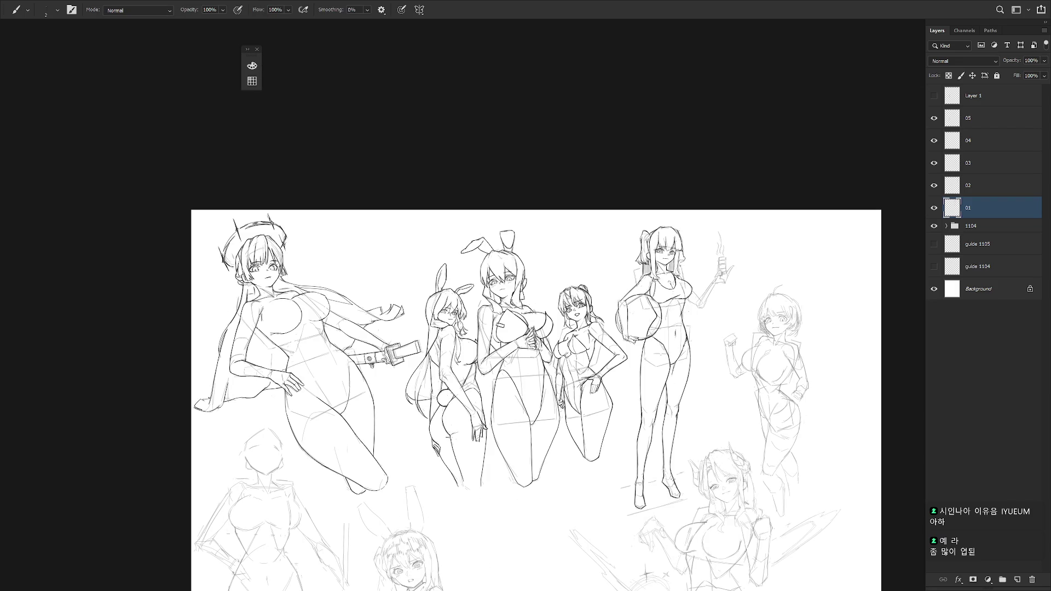
scroll(687, 350, up, 3)
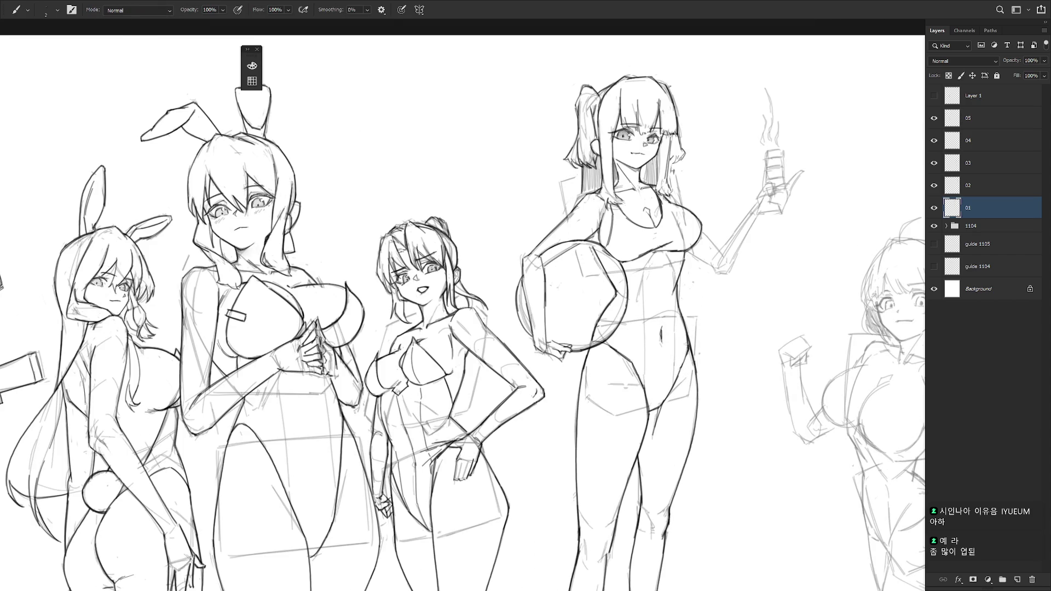
key(e)
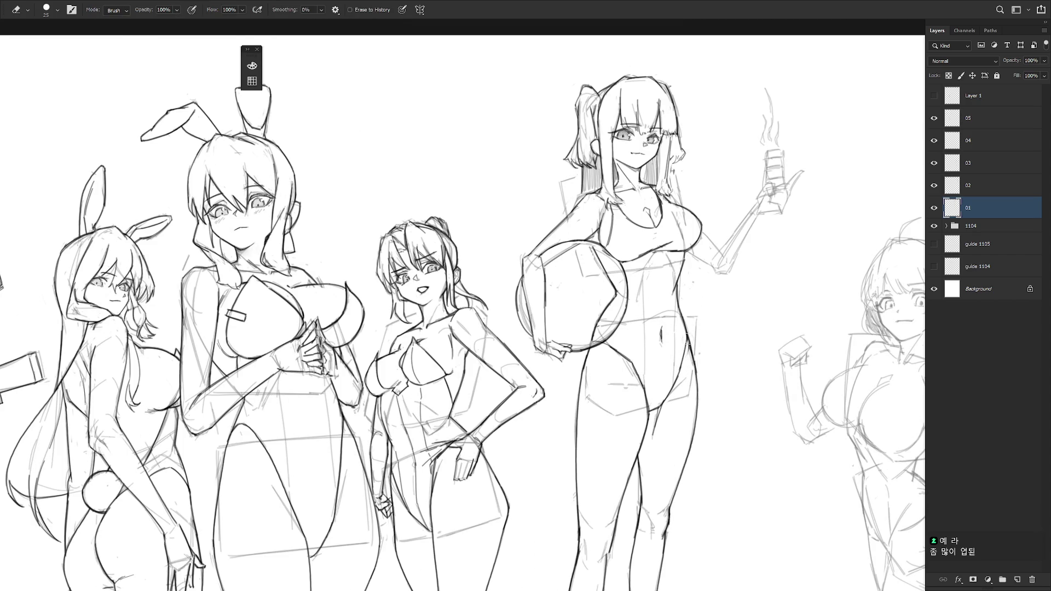
key(b)
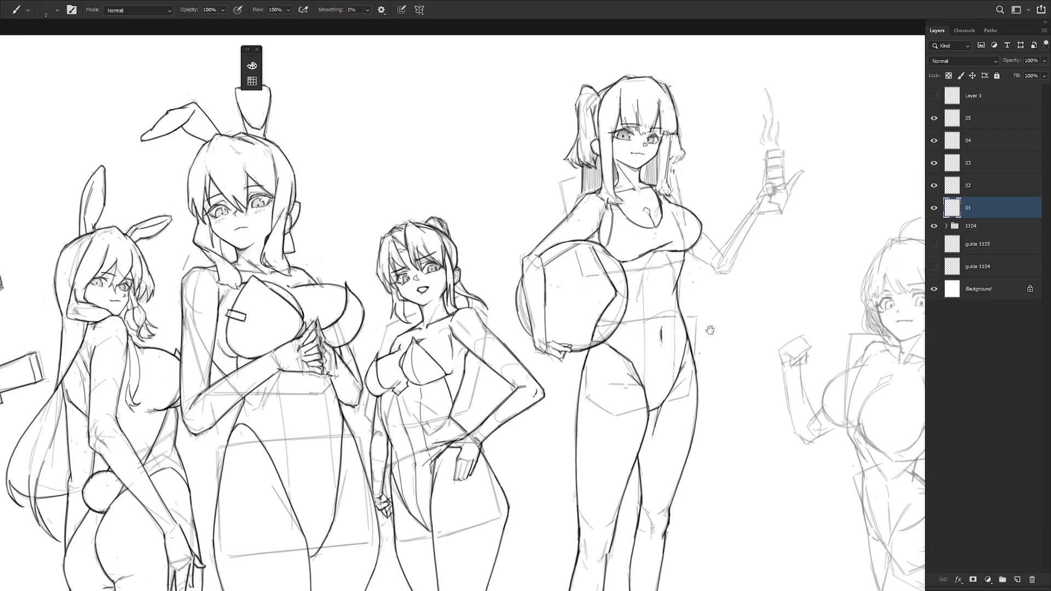
scroll(706, 328, up, 3)
key(r)
drag(730, 363, 642, 400)
key(b)
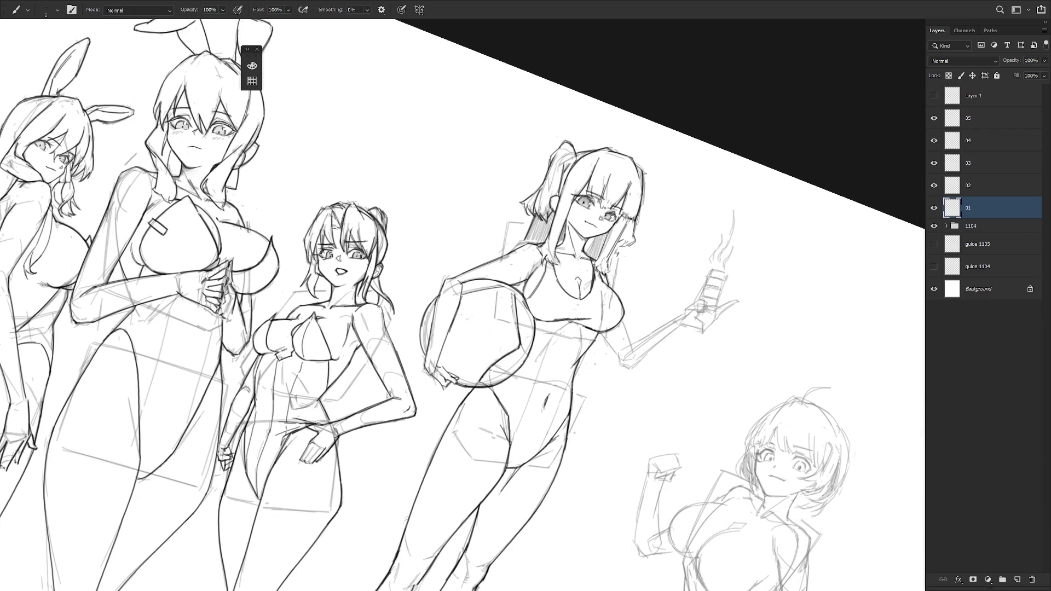
key(r)
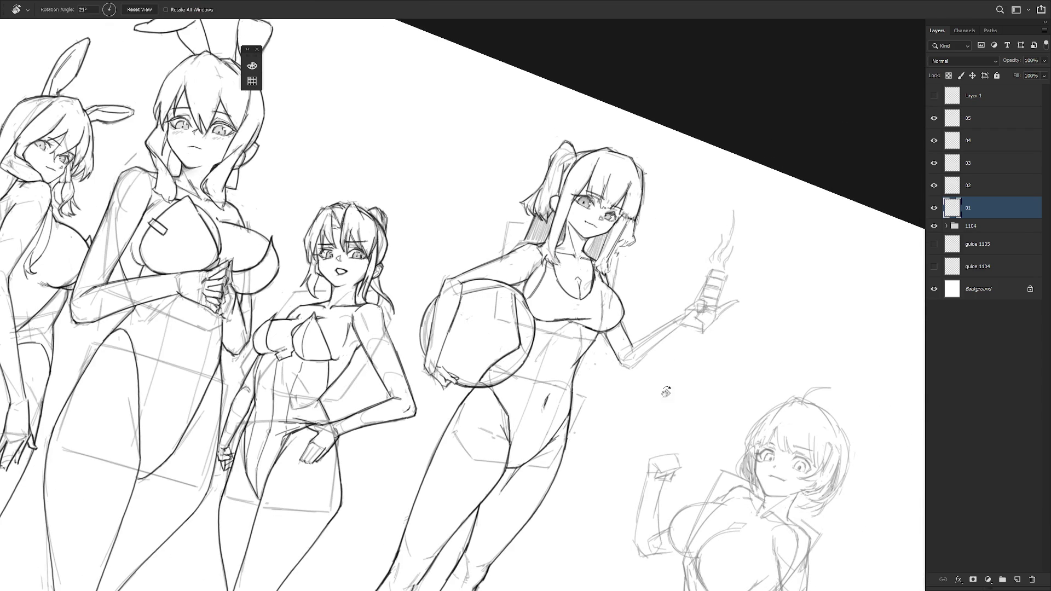
drag(662, 407, 677, 244)
key(b)
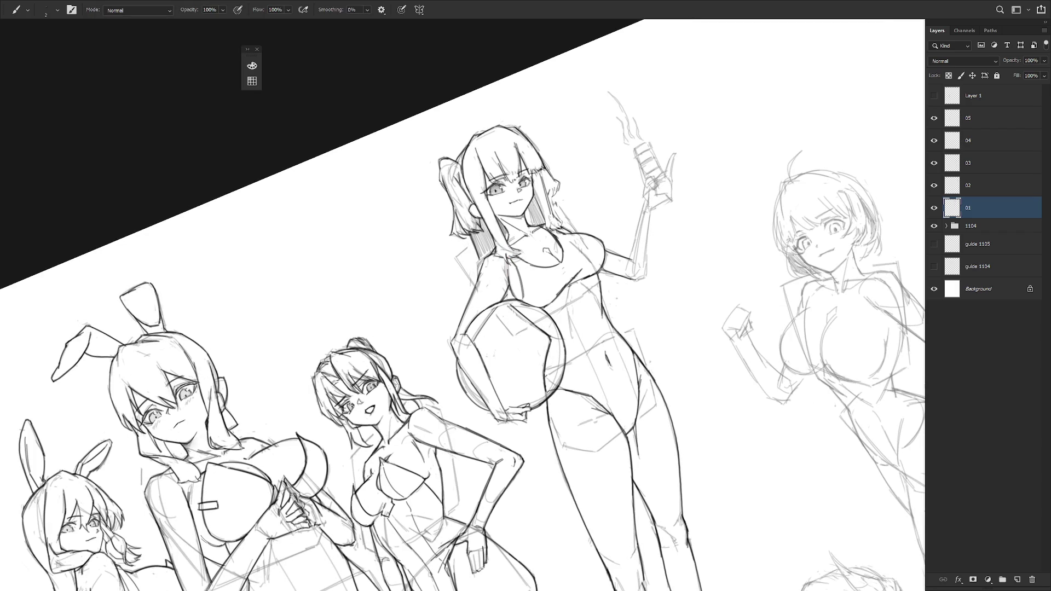
key(e)
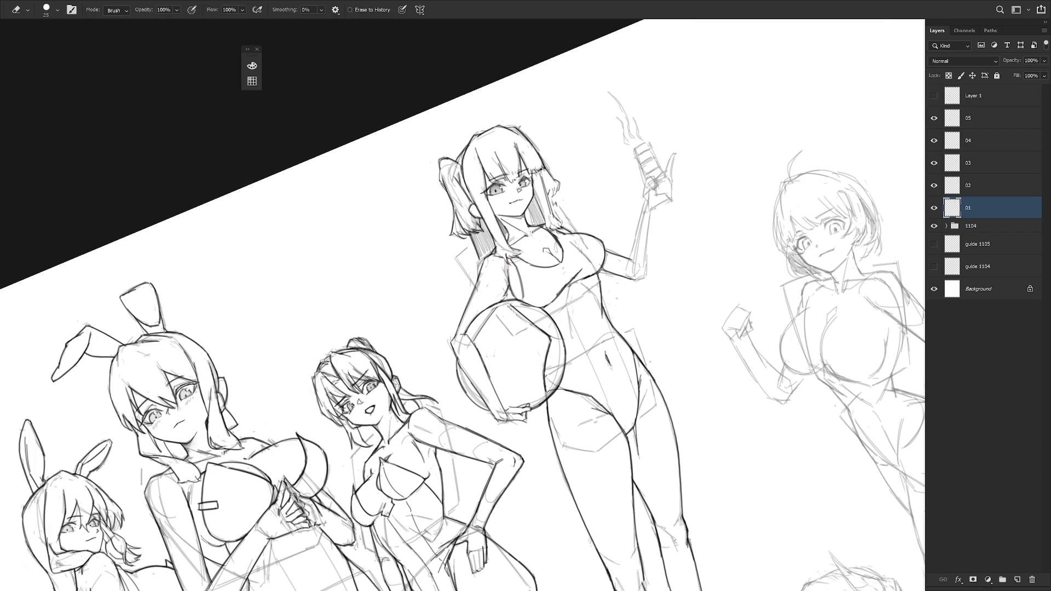
key(b)
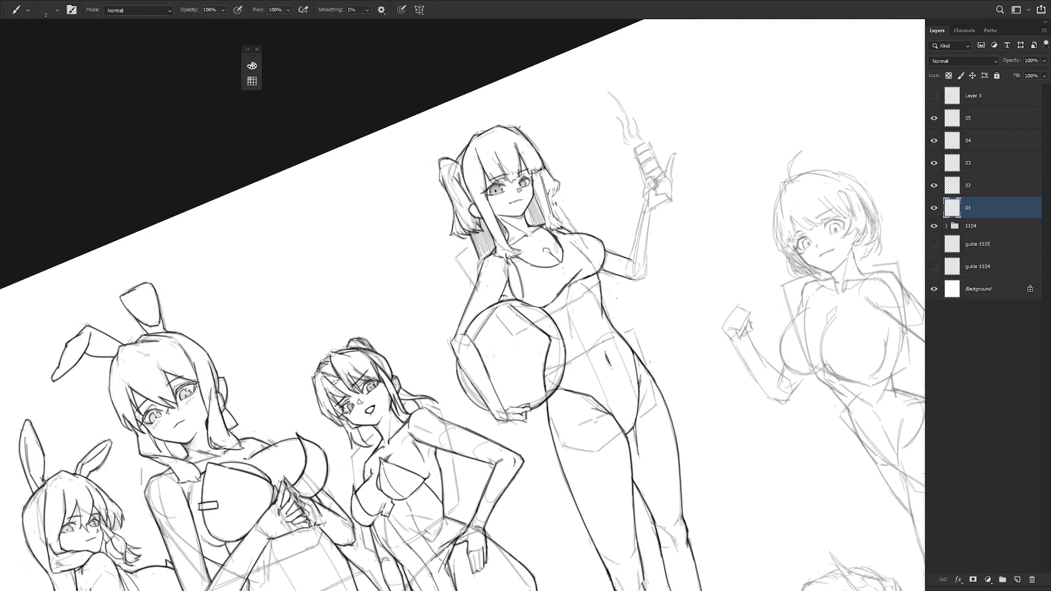
mouse_move(610, 248)
mouse_down()
mouse_move(601, 382)
mouse_move(638, 374)
mouse_up()
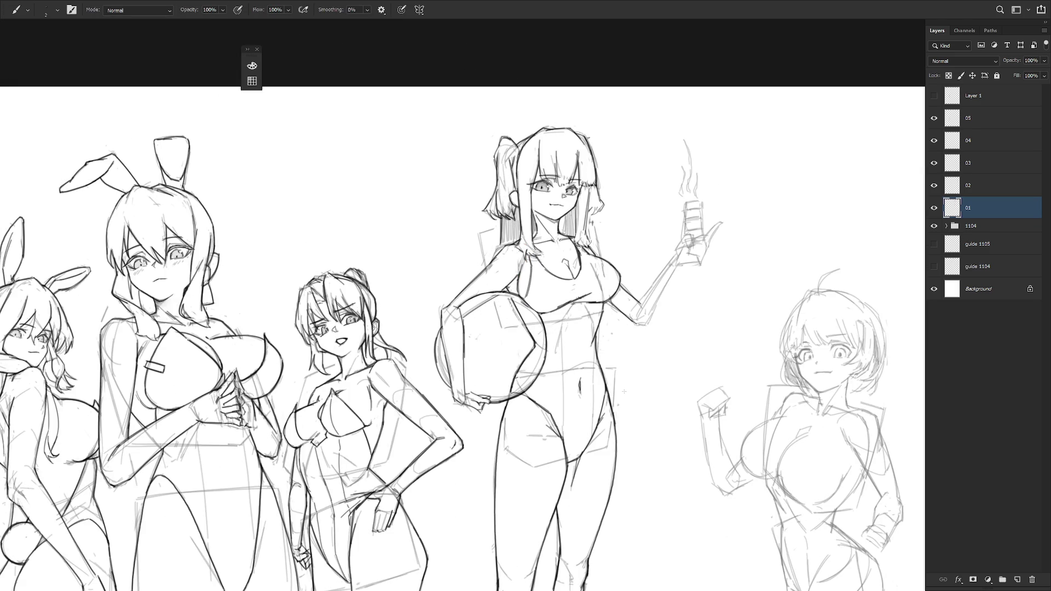
Restroke the ball girl's raised forearm with darker lines, redoing the first attempt.
scroll(608, 327, down, 2)
scroll(605, 341, down, 1)
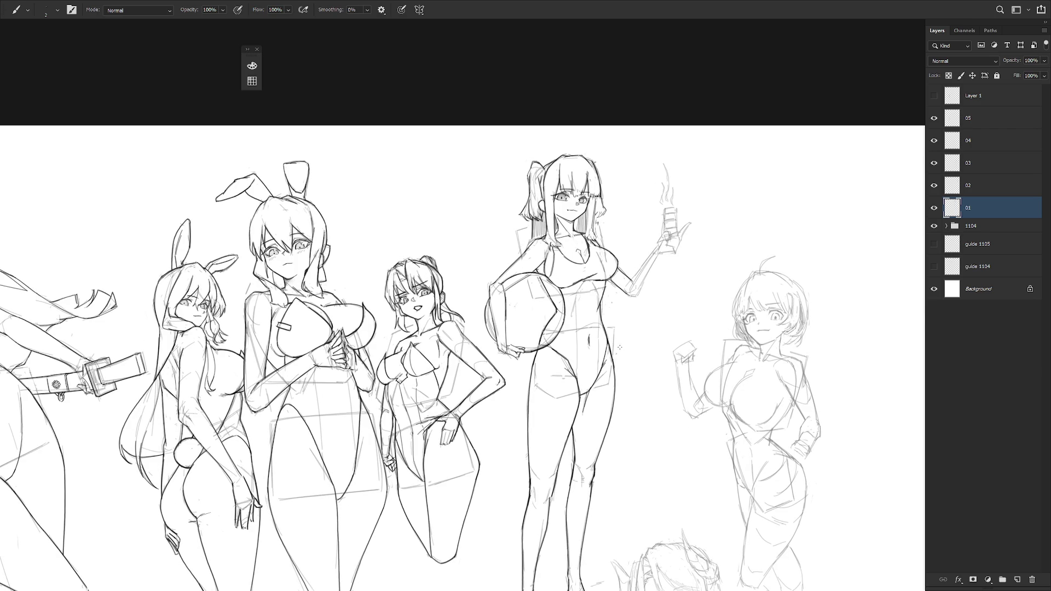
key(e)
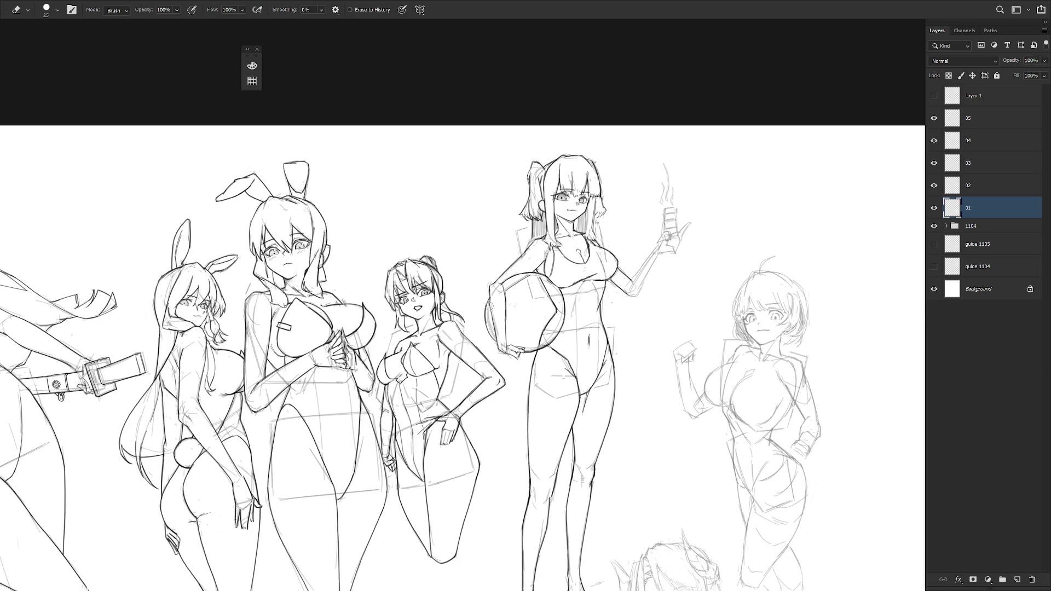
key(b)
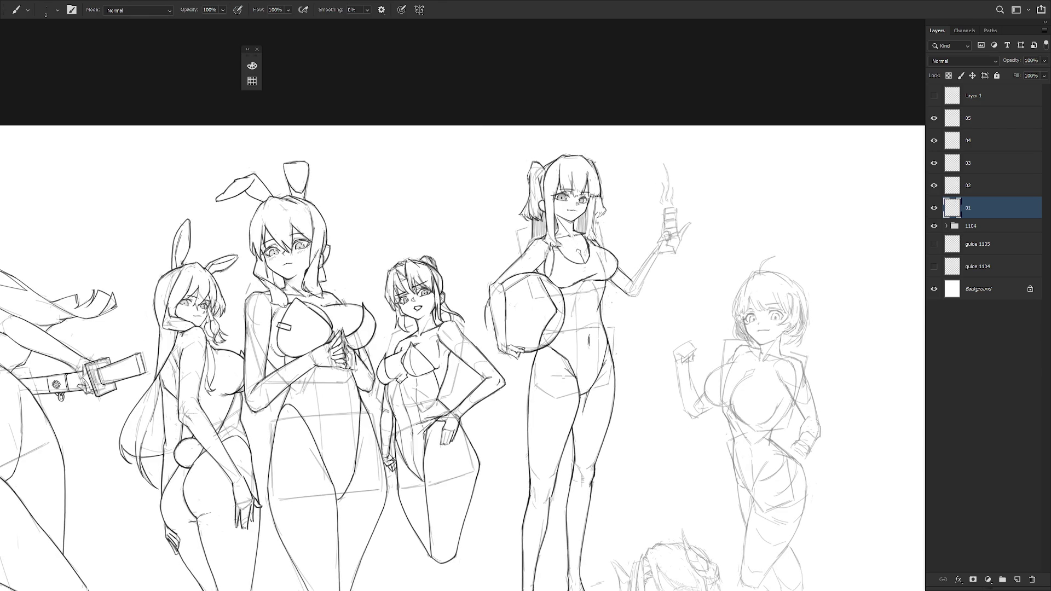
key(e)
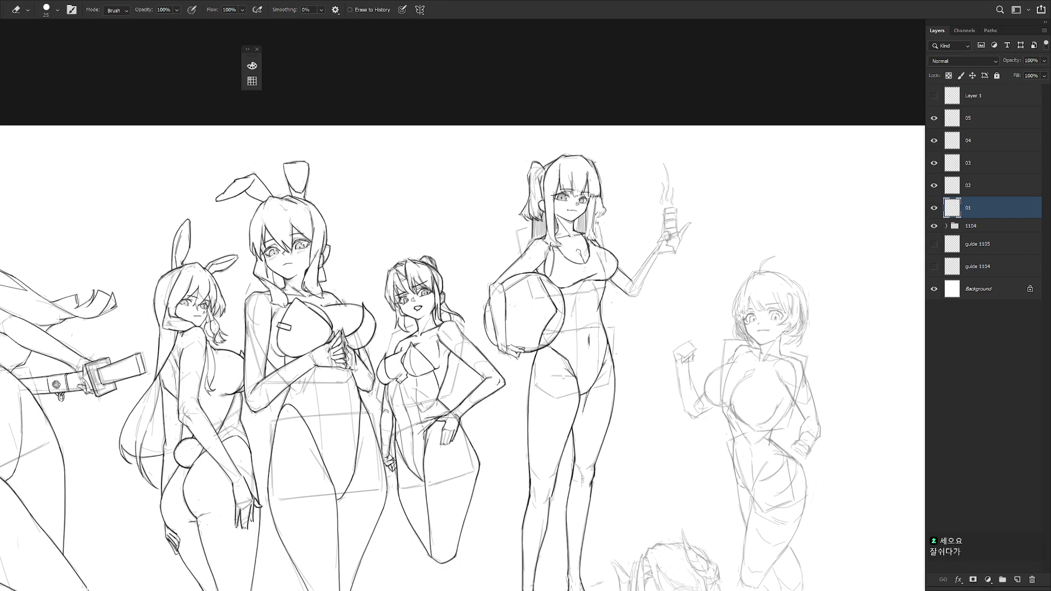
key(b)
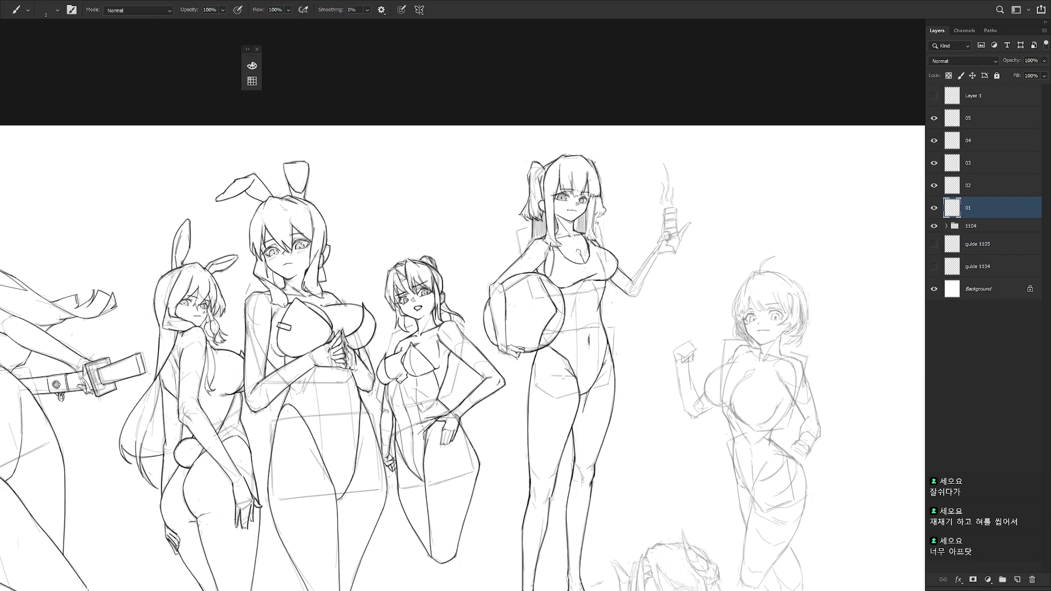
drag(658, 245, 630, 285)
key(ctrl+z)
drag(658, 247, 629, 284)
drag(660, 253, 638, 297)
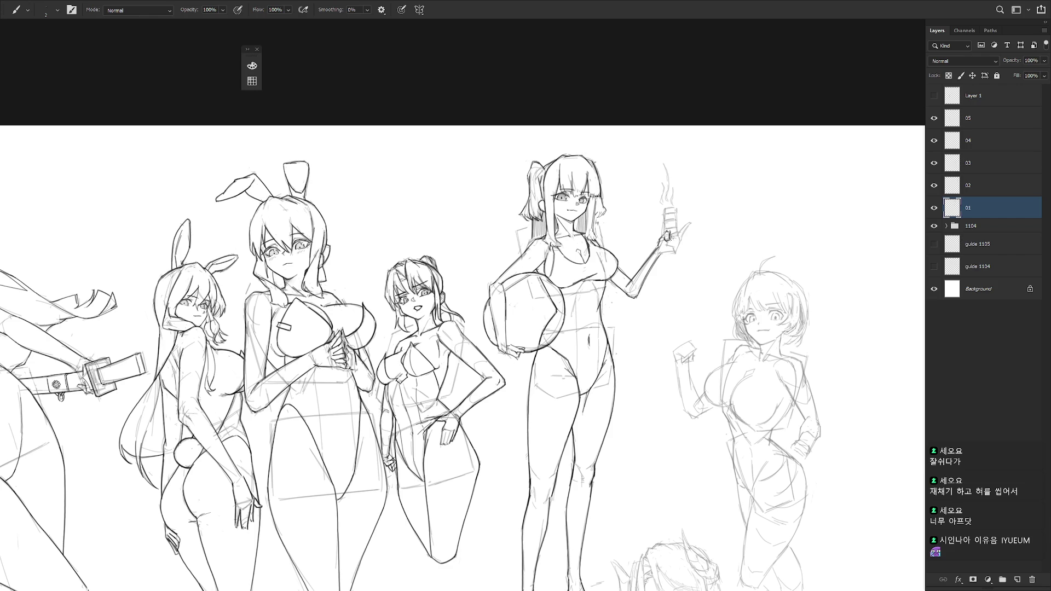
Darken the fingers around the cup, undoing the last added line.
drag(679, 229, 678, 249)
mouse_move(667, 242)
mouse_down()
mouse_move(675, 255)
mouse_move(690, 223)
mouse_move(702, 226)
mouse_move(693, 222)
mouse_up()
key(ctrl+z)
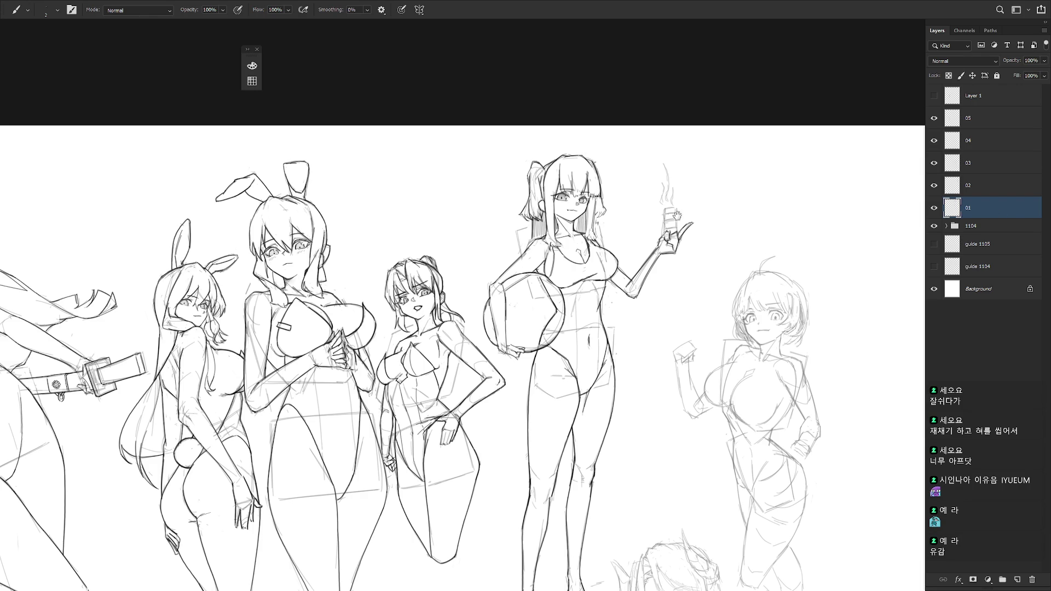
Darken the cup's bands, redraw the open mouth with tongue, and add steam curls above the cup.
scroll(679, 216, up, 3)
mouse_move(659, 228)
mouse_down()
mouse_move(652, 239)
mouse_move(675, 226)
mouse_move(678, 241)
mouse_up()
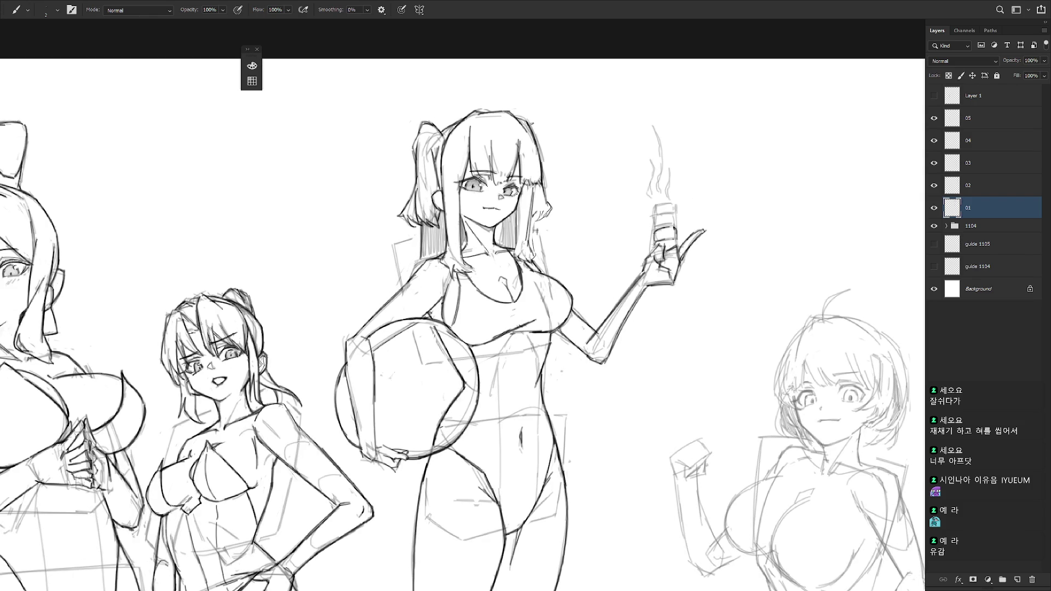
drag(612, 223, 672, 266)
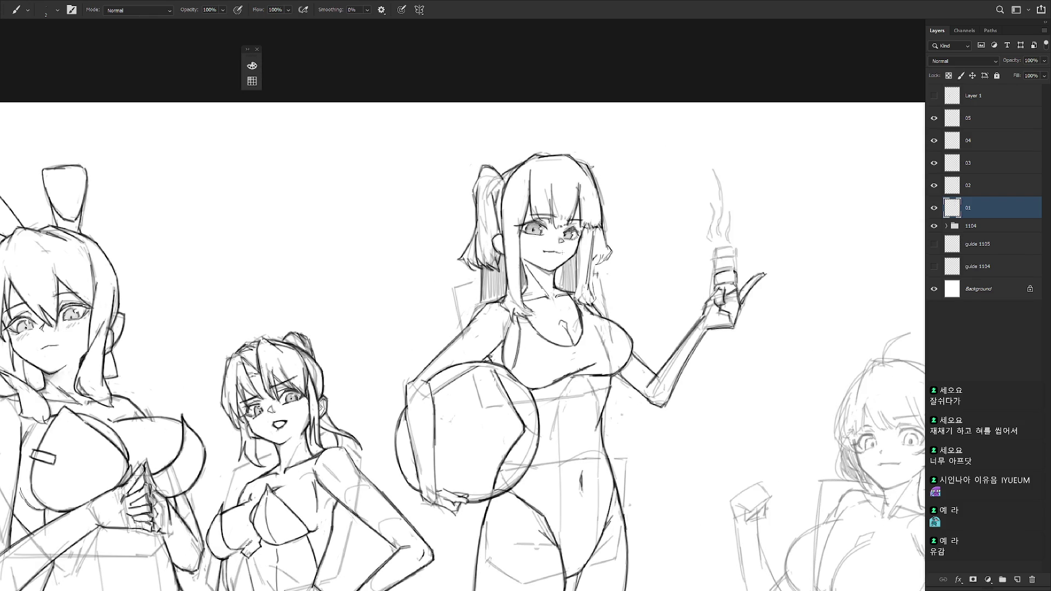
drag(543, 251, 555, 259)
drag(711, 204, 714, 242)
mouse_move(714, 169)
mouse_down()
mouse_move(716, 226)
mouse_move(735, 260)
mouse_up()
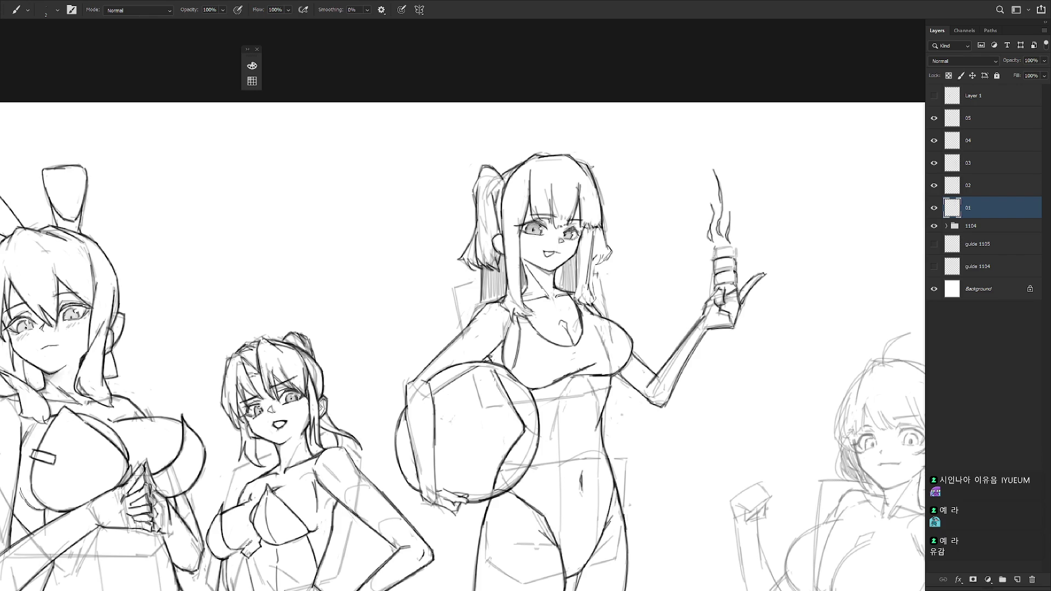
Draw a short refining stroke along the ball girl's chest strap and tilt the view counter-clockwise.
scroll(789, 364, down, 4)
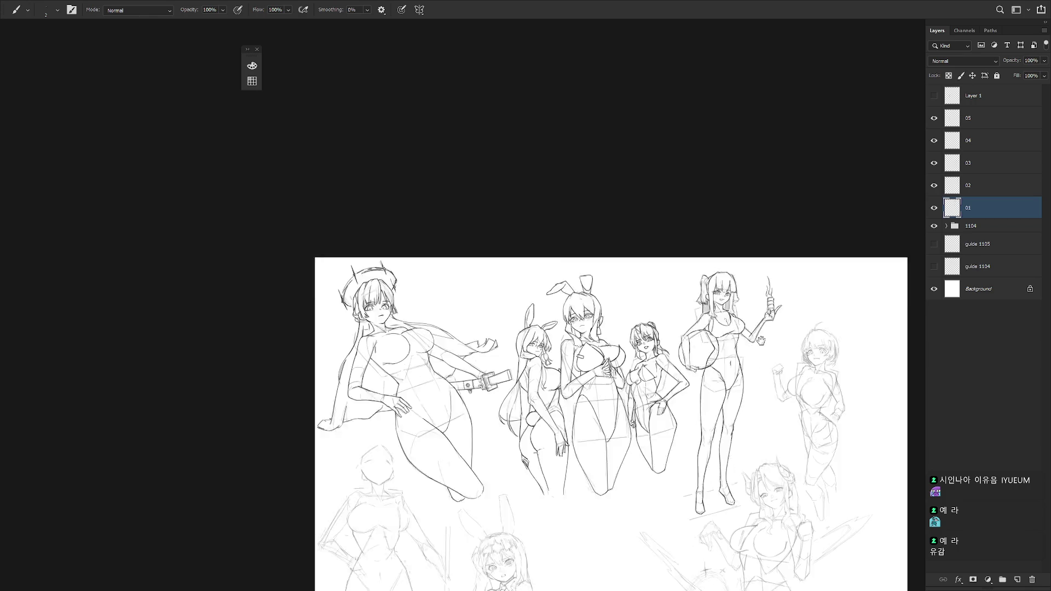
drag(773, 367, 690, 284)
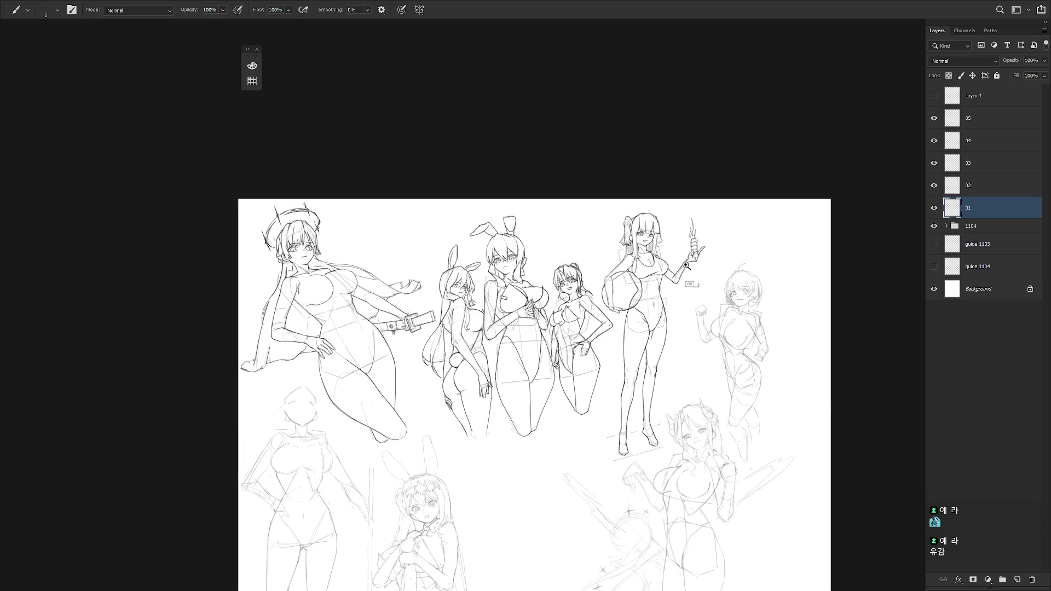
scroll(635, 266, up, 3)
key(e)
key(b)
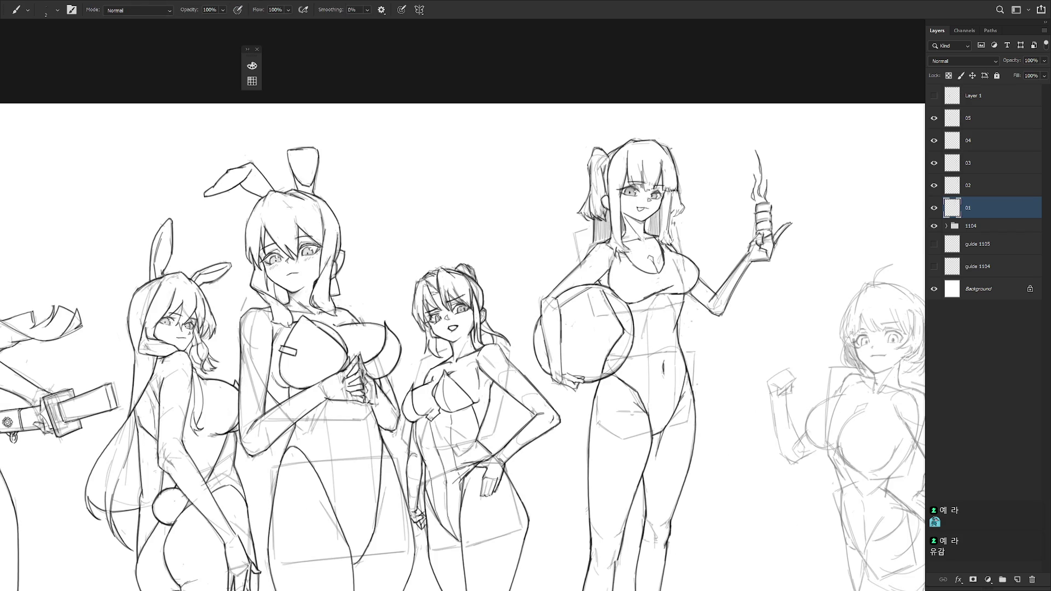
drag(619, 261, 614, 290)
key(r)
drag(697, 343, 679, 256)
Add sketch strokes on the ball girl's chest and straighten the rotated view.
key(e)
key(b)
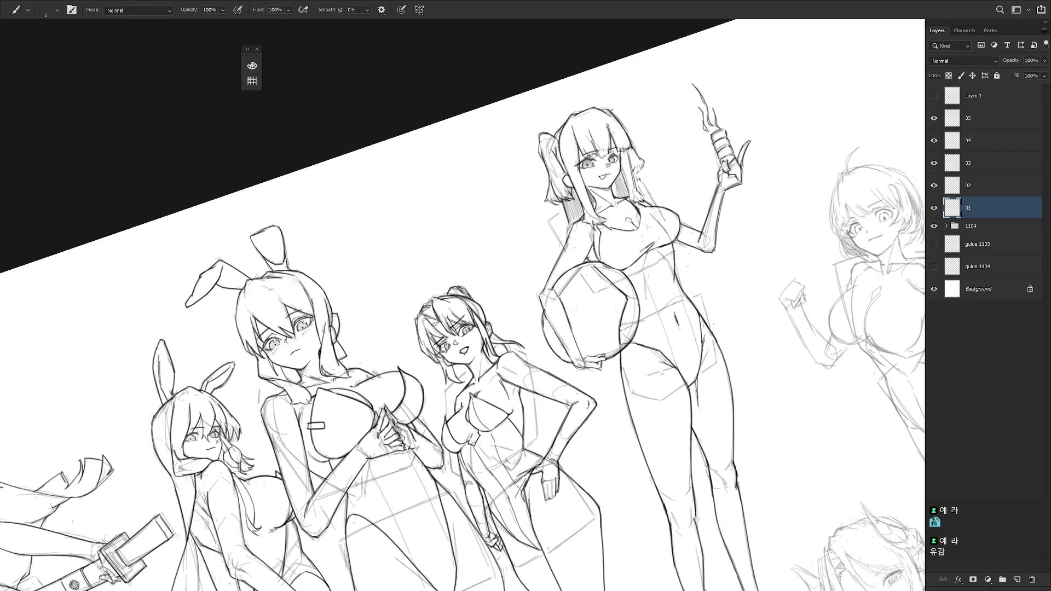
mouse_move(655, 237)
mouse_down()
mouse_move(664, 244)
mouse_move(643, 250)
mouse_move(640, 235)
mouse_move(636, 246)
mouse_move(648, 244)
mouse_up()
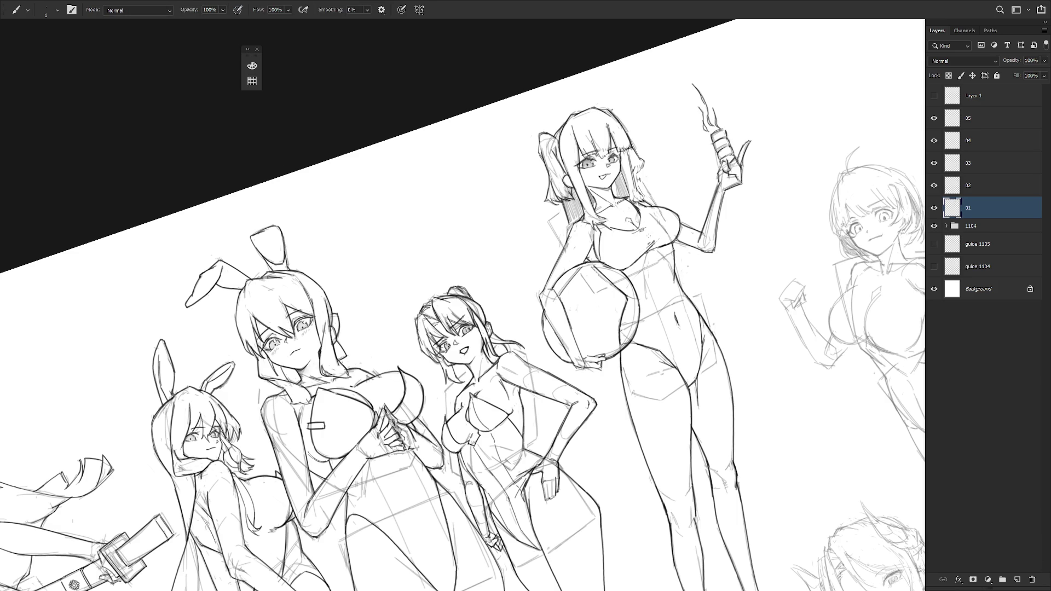
key(Escape)
drag(720, 412, 750, 371)
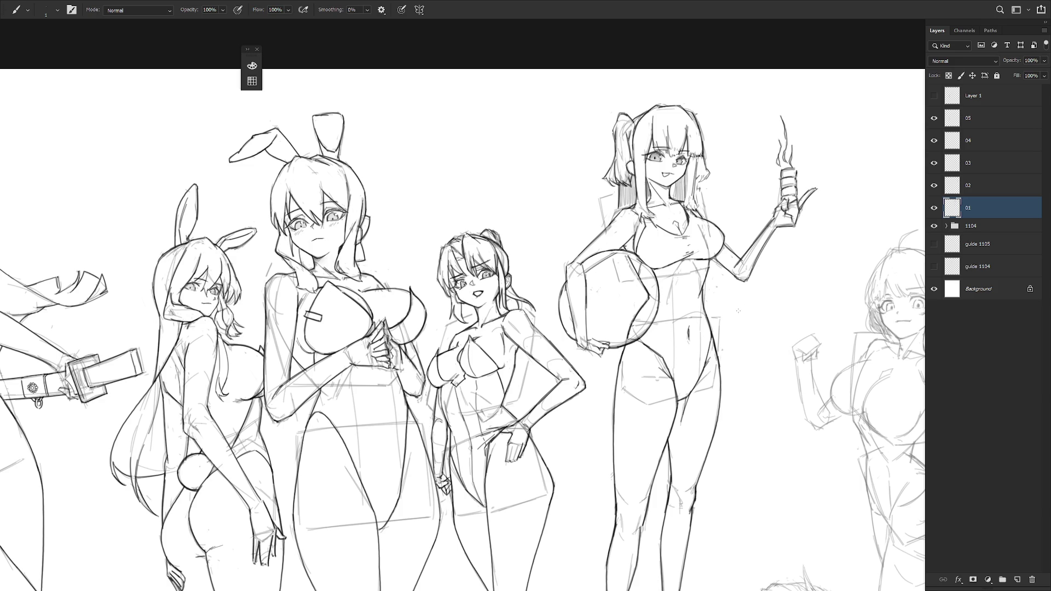
Firm up the chest and swimsuit outlines, alternating brush, eraser and pencil.
key(e)
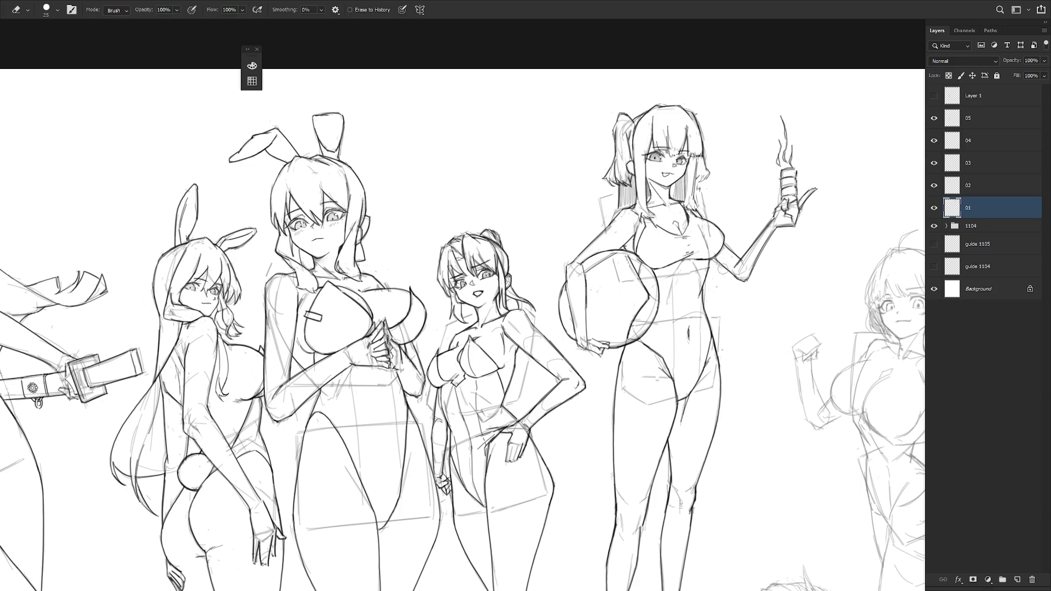
scroll(730, 307, down, 2)
key(b)
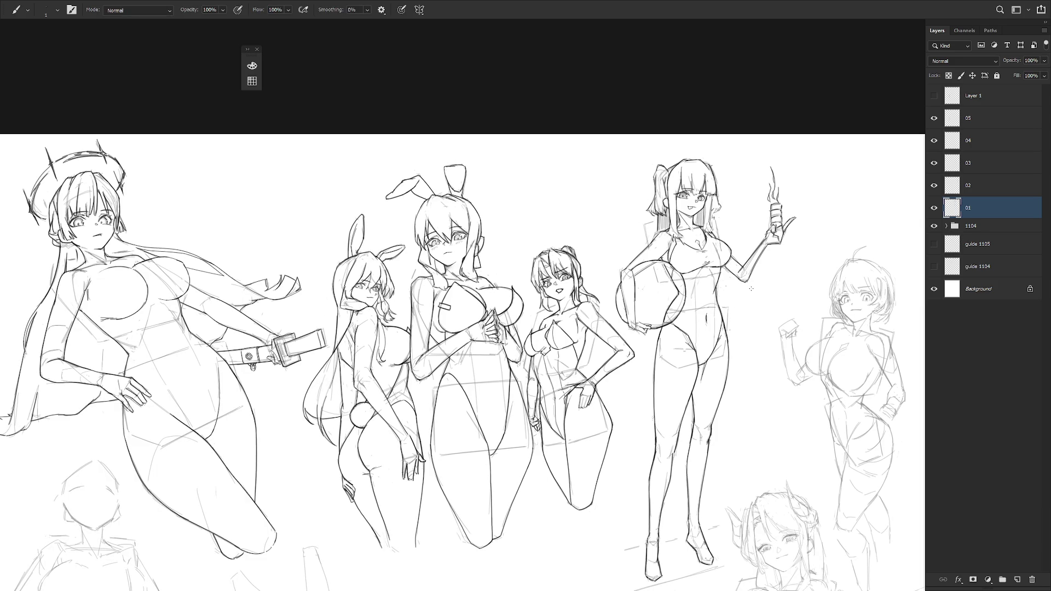
scroll(734, 292, up, 2)
key(e)
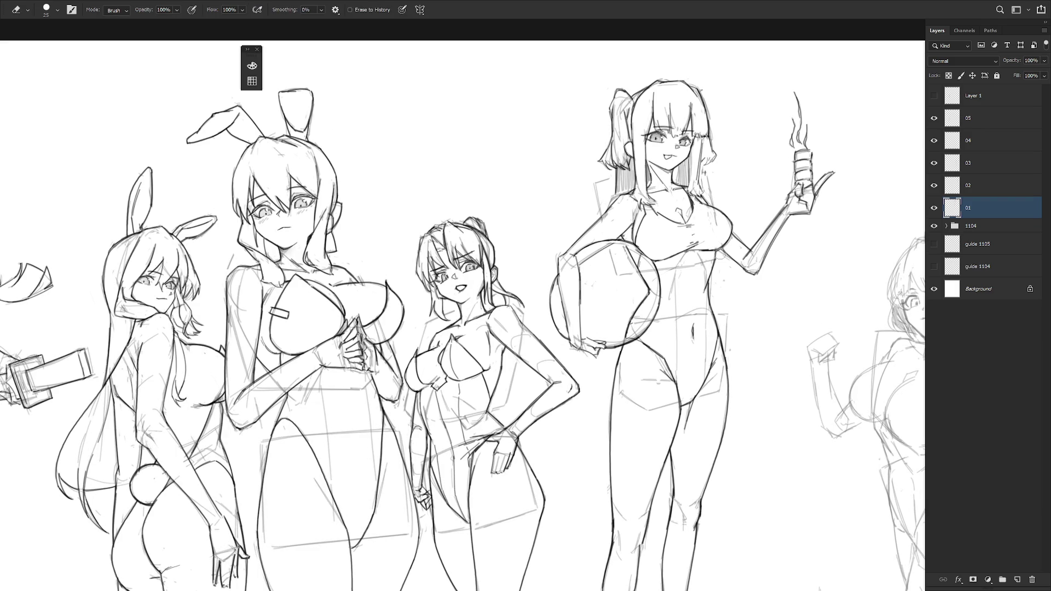
scroll(734, 255, down, 3)
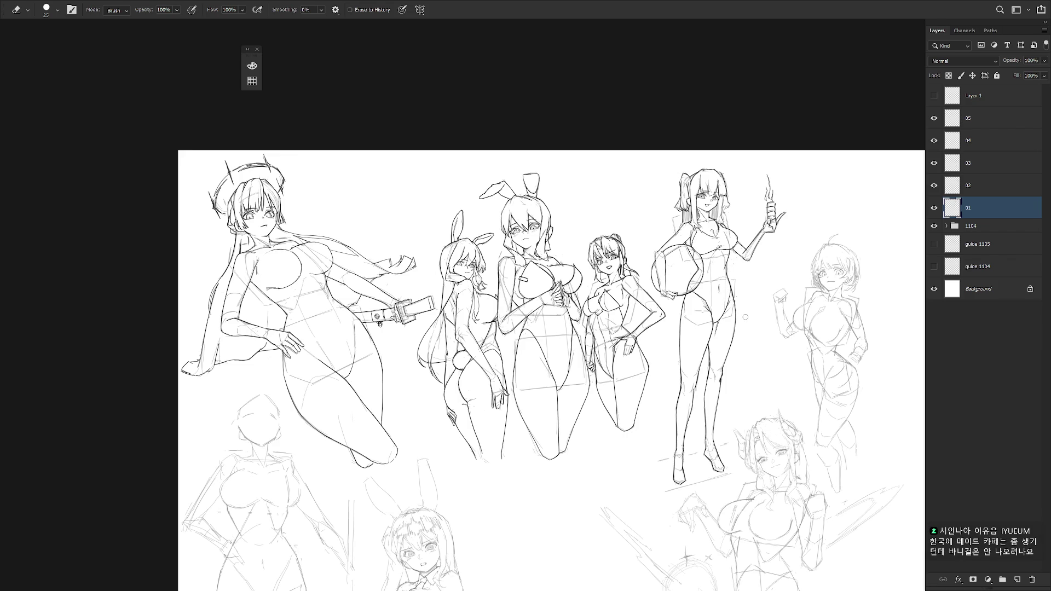
scroll(747, 316, up, 3)
key(b)
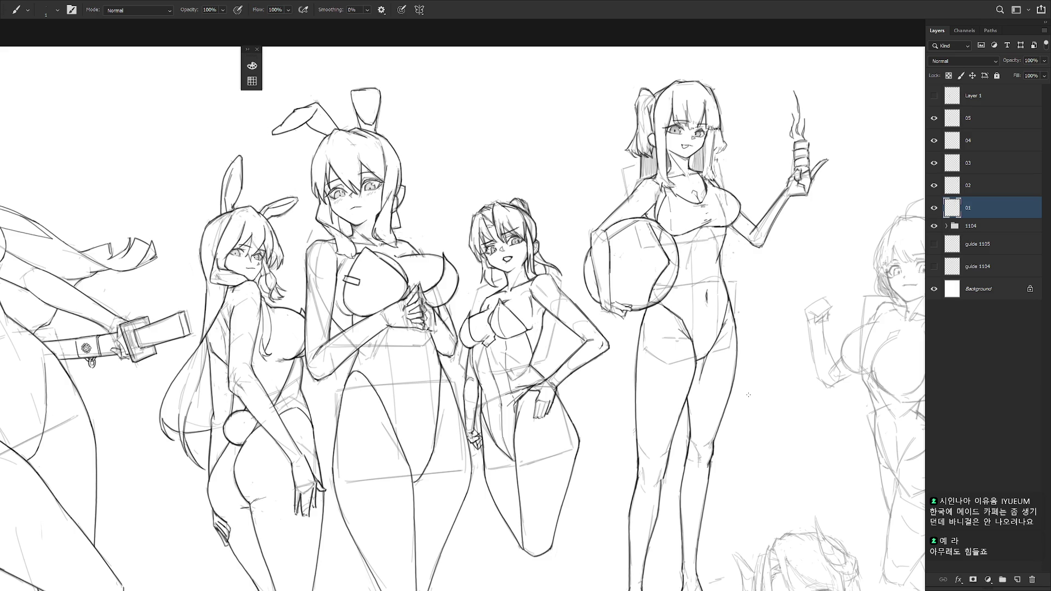
key(shift+b)
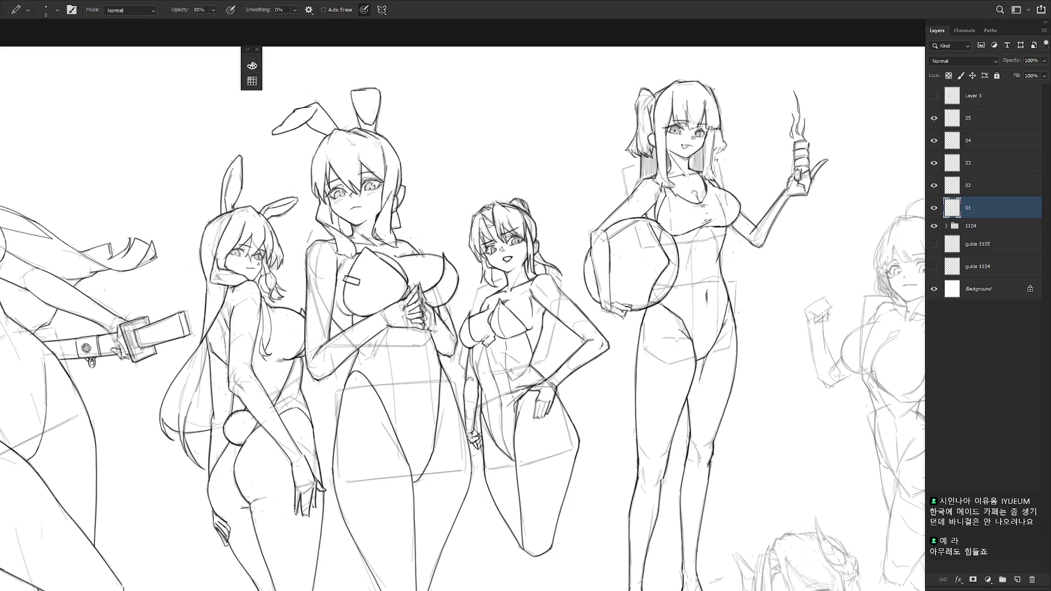
key(shift+b)
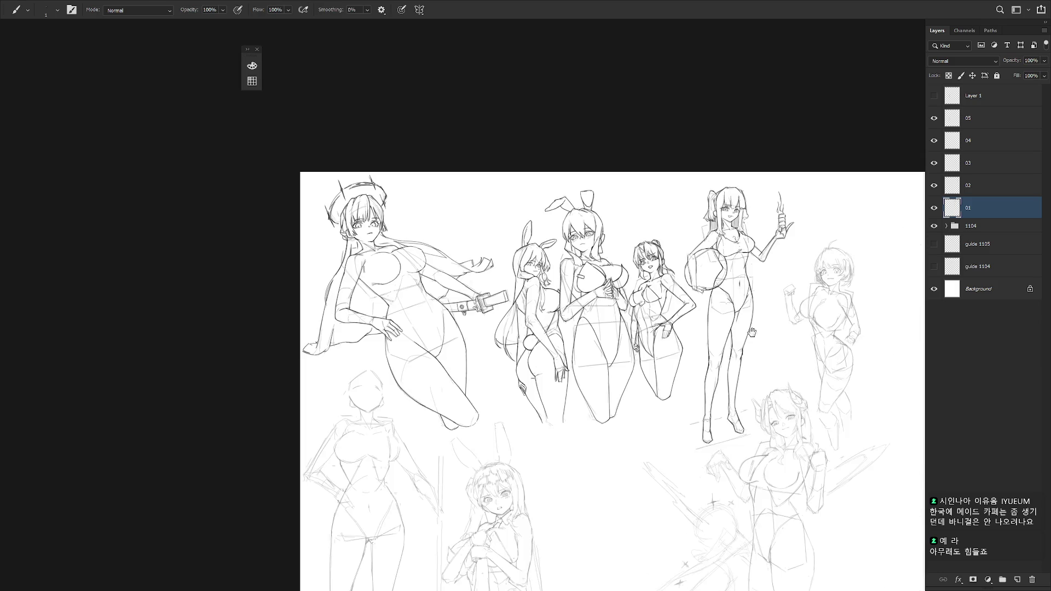
Zoom out to the whole sheet and flip it horizontally to check proportions.
key(ctrl+minus)
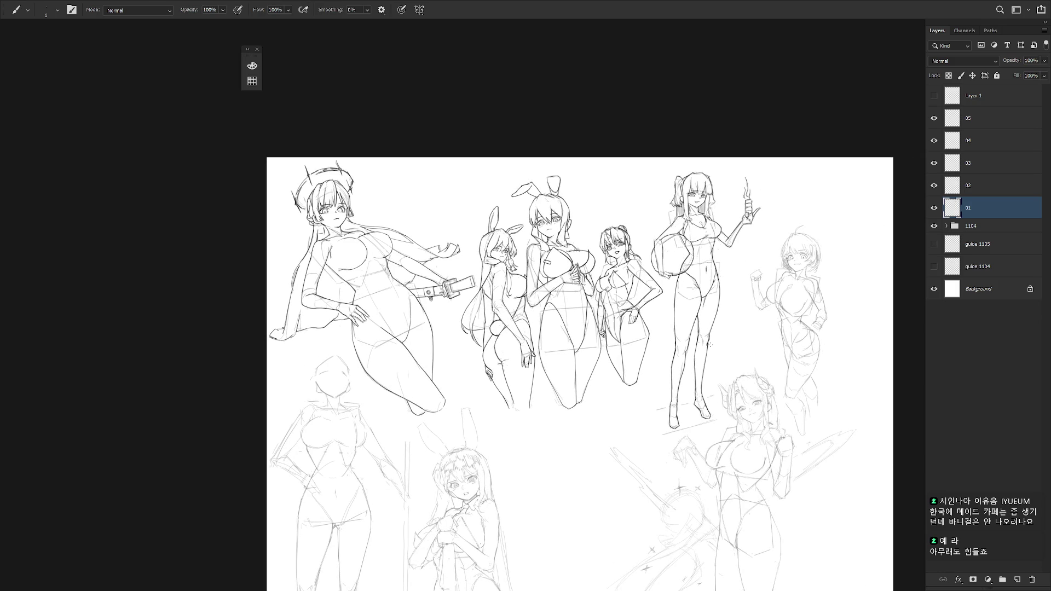
key(h)
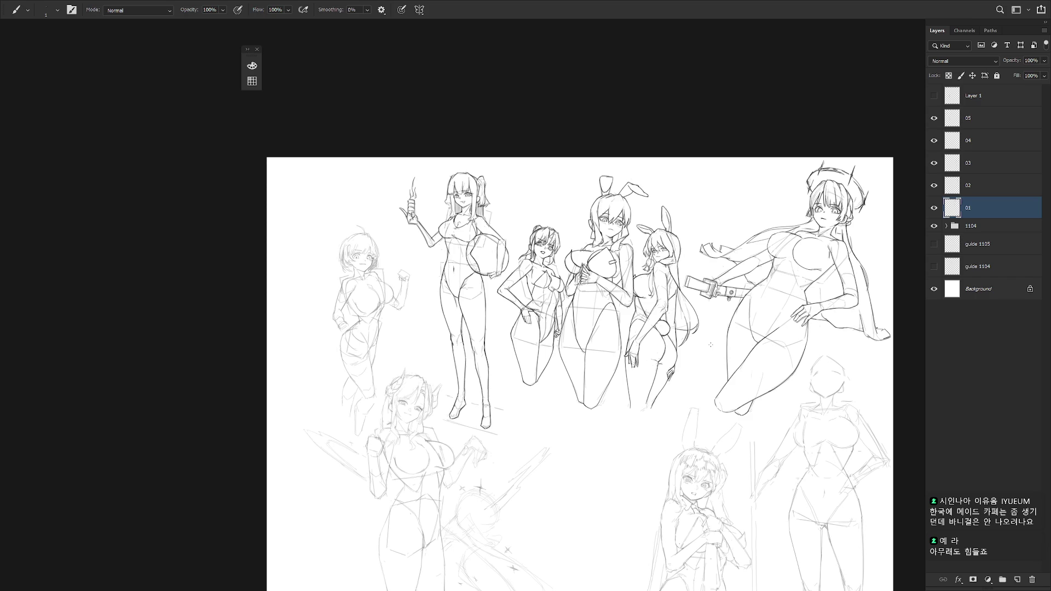
key(h)
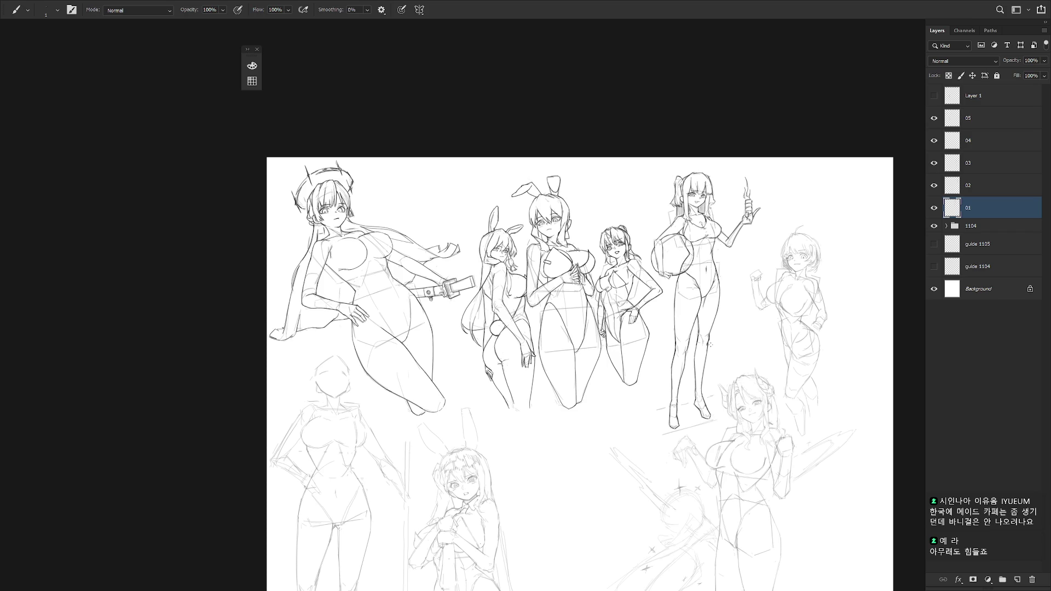
scroll(702, 217, up, 3)
Erase the open mouth and teeth, then lasso, rotate and shift the mouth line into place.
key(e)
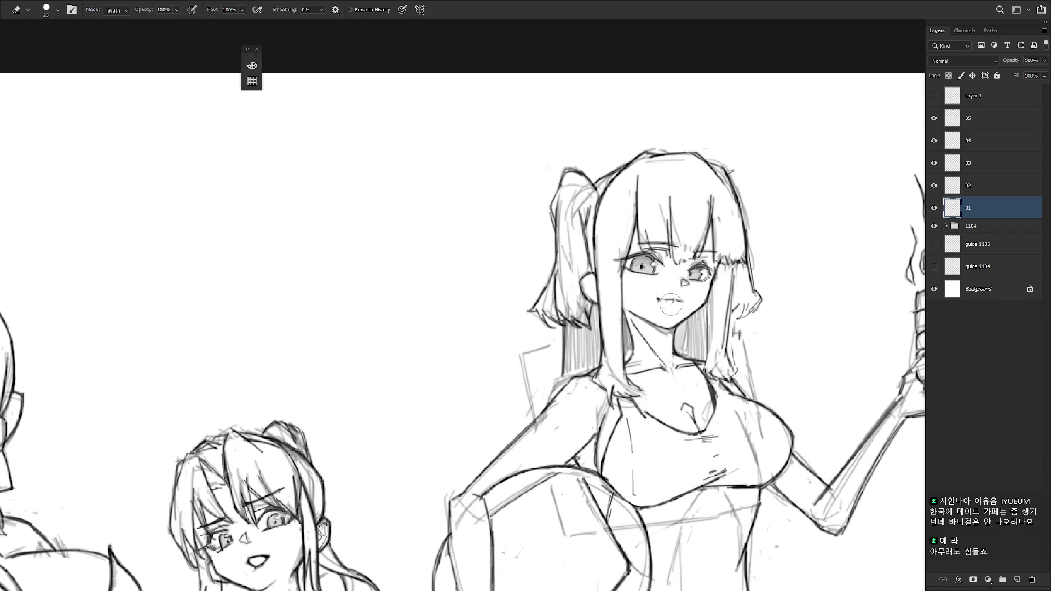
mouse_move(671, 305)
mouse_down()
mouse_move(696, 306)
mouse_move(657, 306)
mouse_move(649, 326)
mouse_up()
key(l)
key(ctrl+t)
key(Return)
scroll(706, 342, down, 3)
drag(759, 377, 703, 313)
key(b)
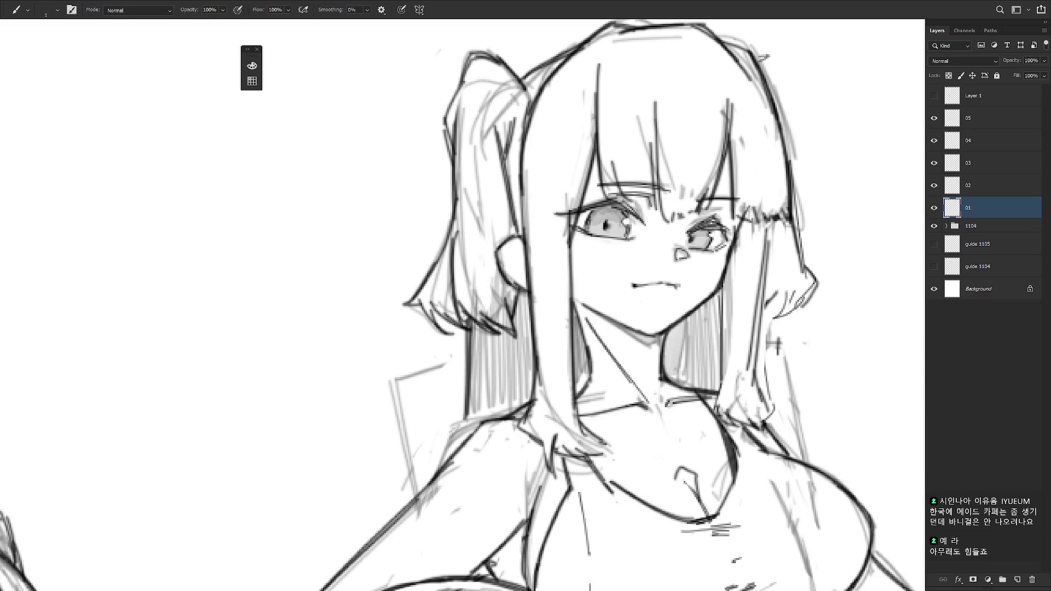
Refine the ball girl's face lines, alternating brush and eraser.
scroll(680, 293, down, 5)
scroll(618, 436, up, 2)
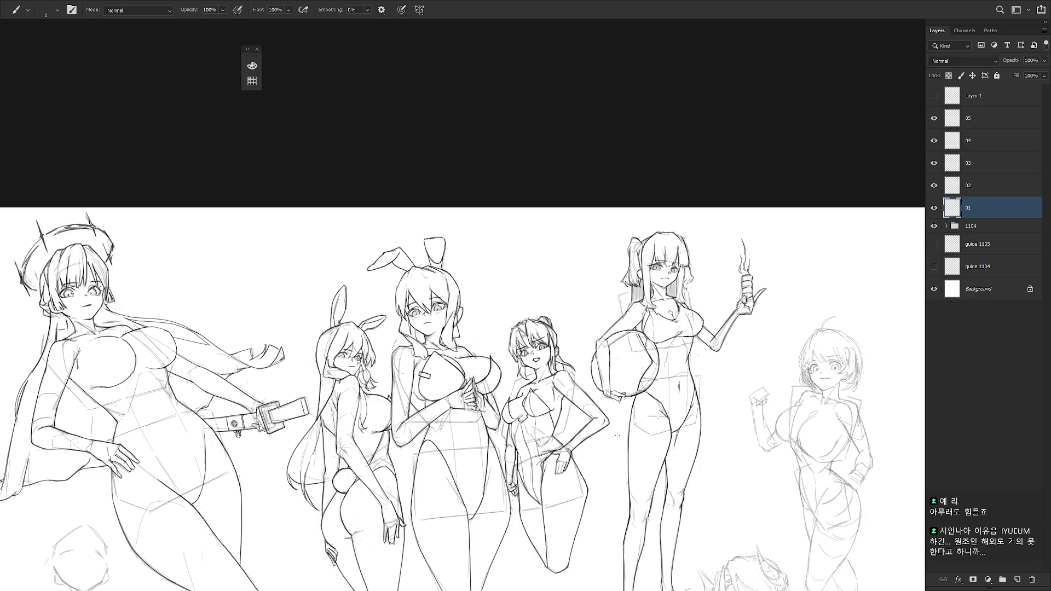
scroll(618, 332, up, 3)
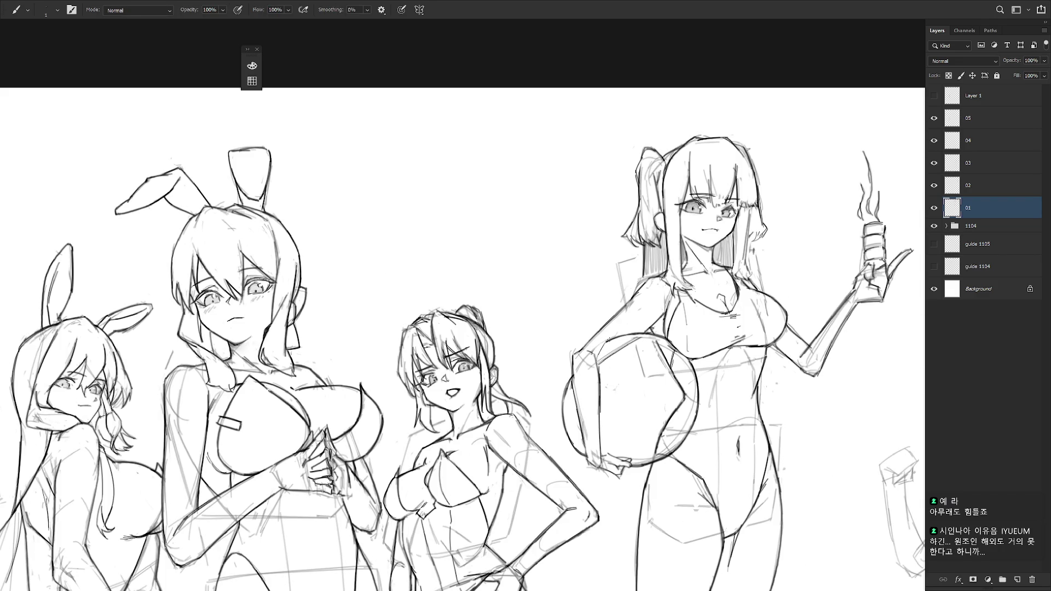
key(e)
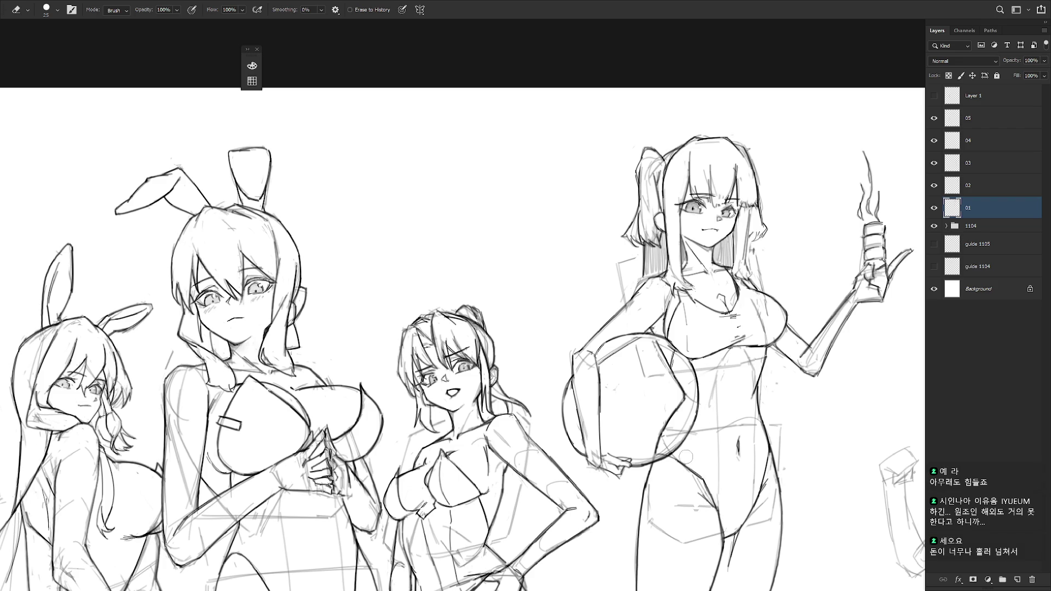
scroll(688, 446, down, 5)
scroll(694, 319, up, 3)
key(b)
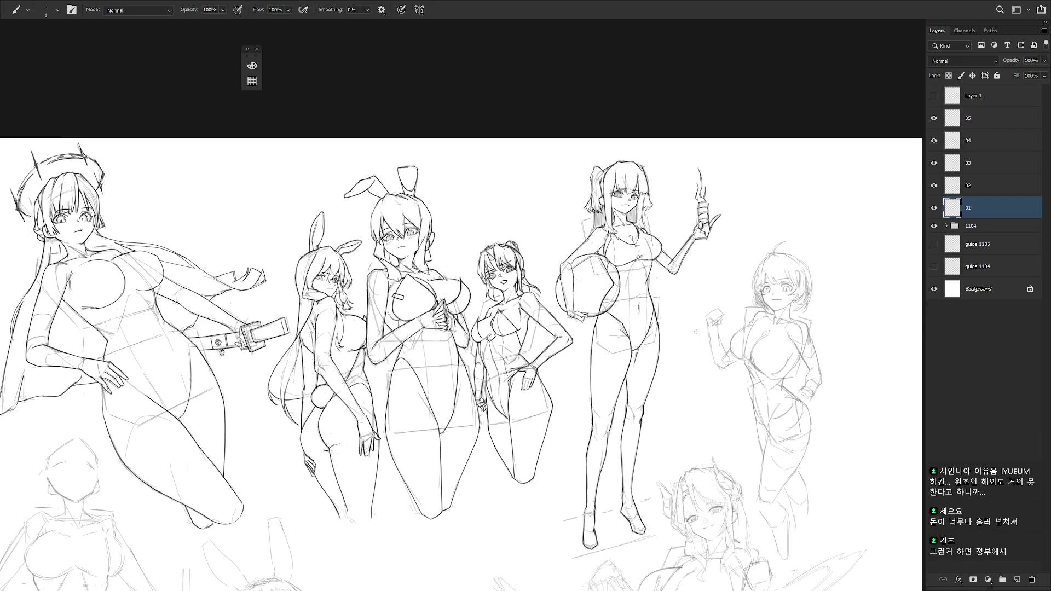
scroll(699, 347, down, 2)
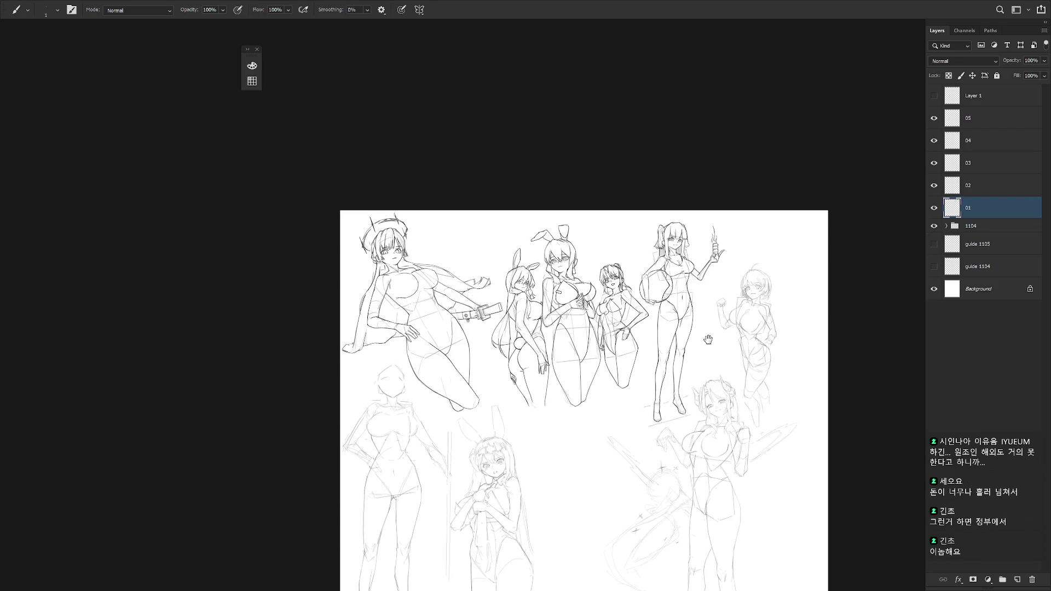
Mirror the view to check the face and make final brush and eraser touch-ups.
key(h)
scroll(712, 378, left, 2)
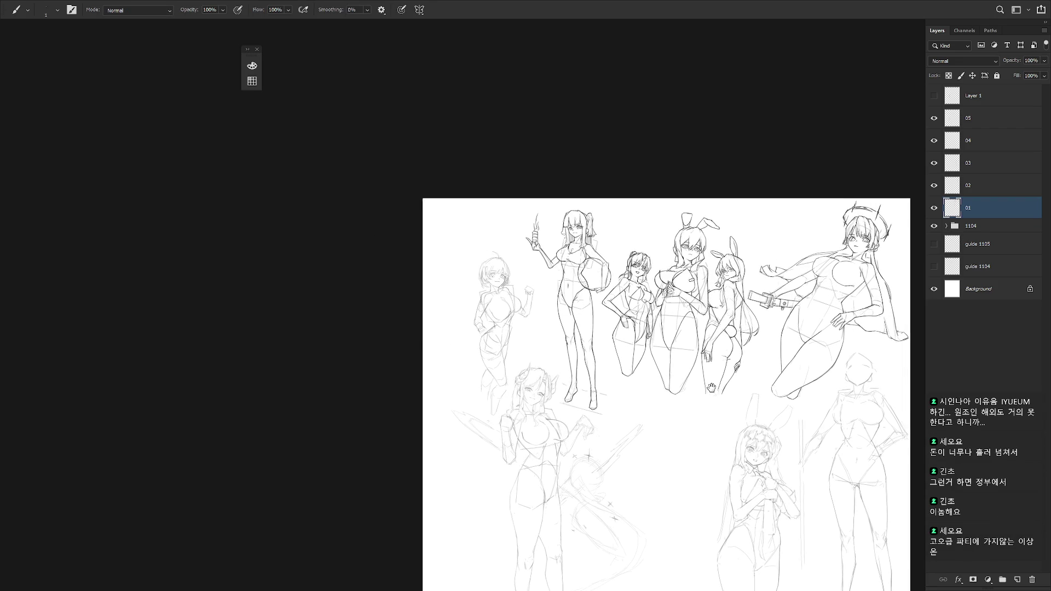
scroll(573, 307, up, 4)
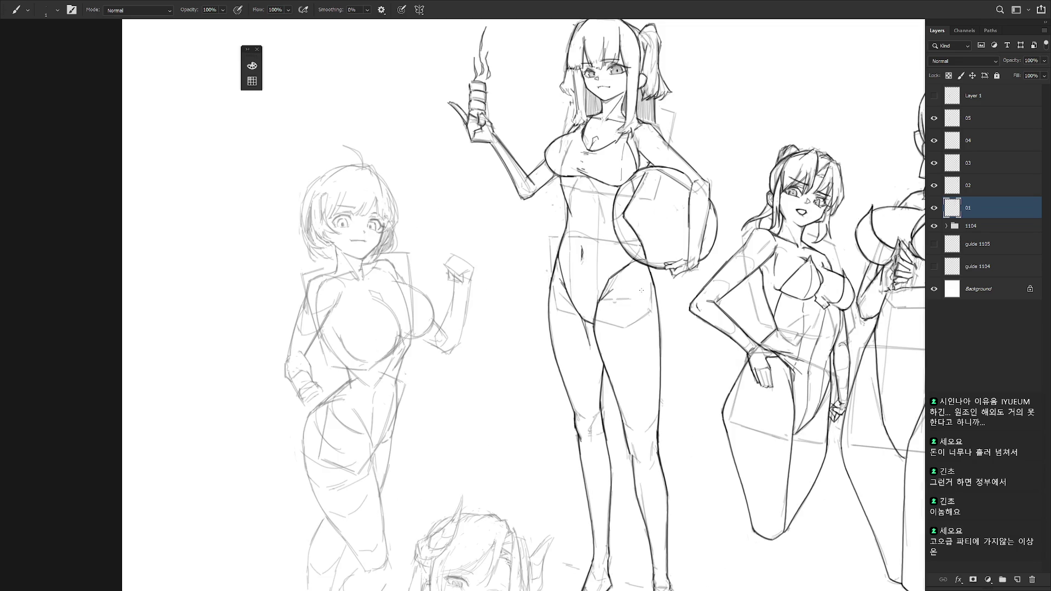
scroll(665, 394, down, 1)
key(e)
key(b)
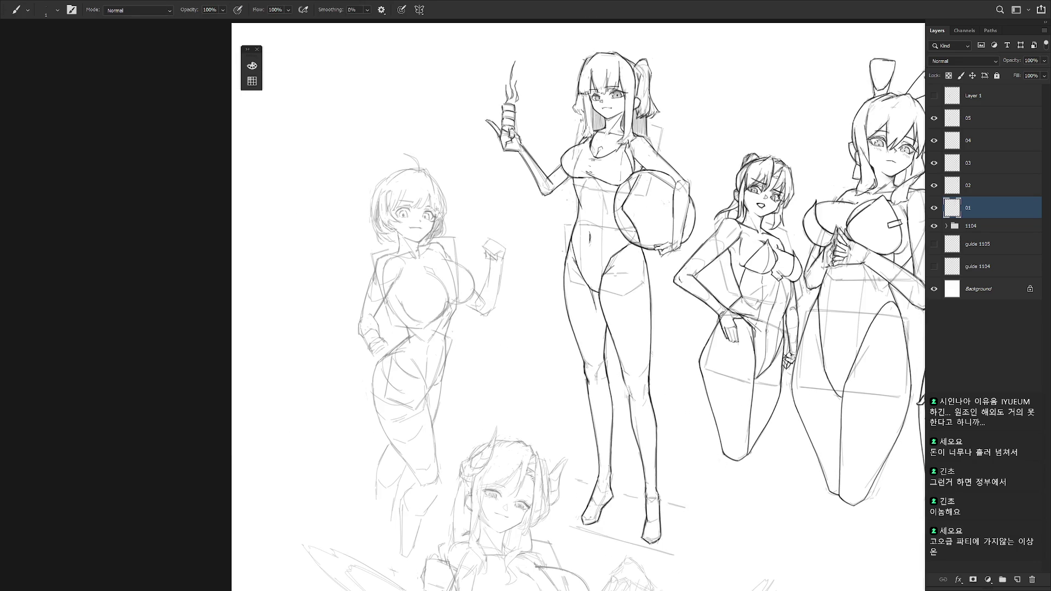
key(e)
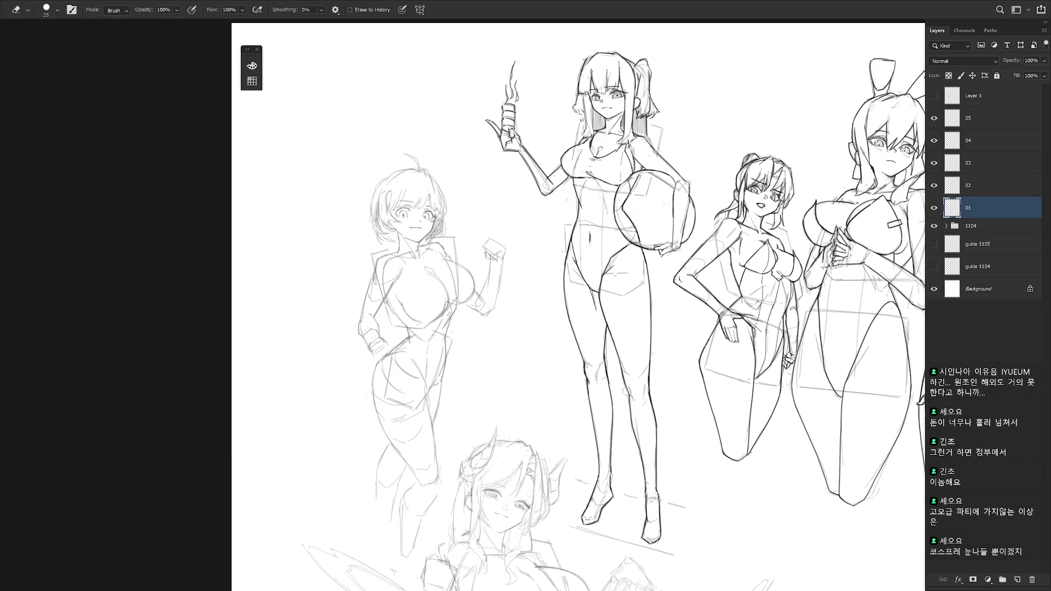
key(b)
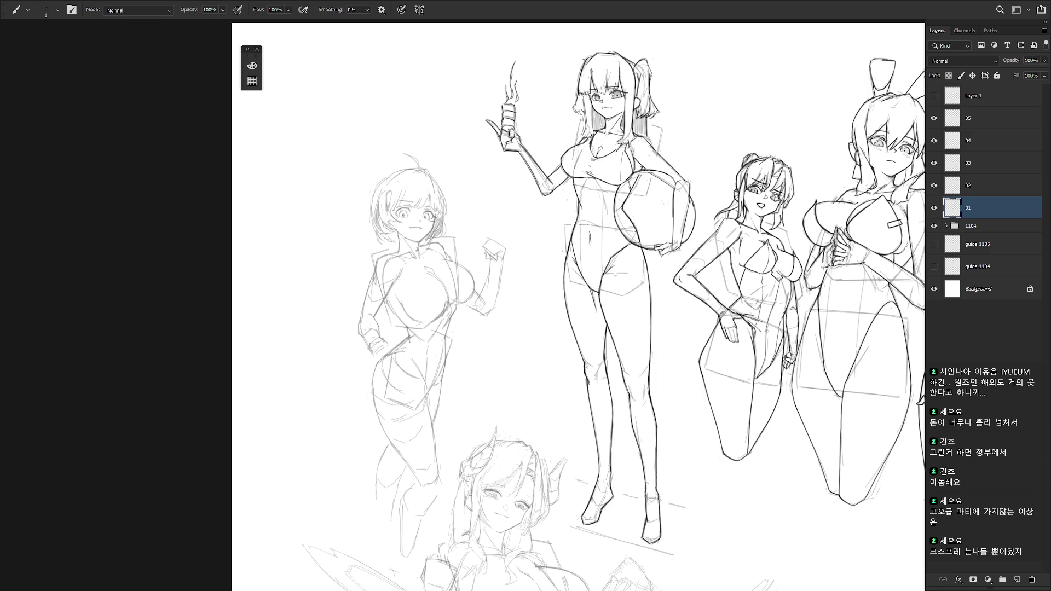
scroll(692, 488, down, 2)
scroll(681, 429, down, 3)
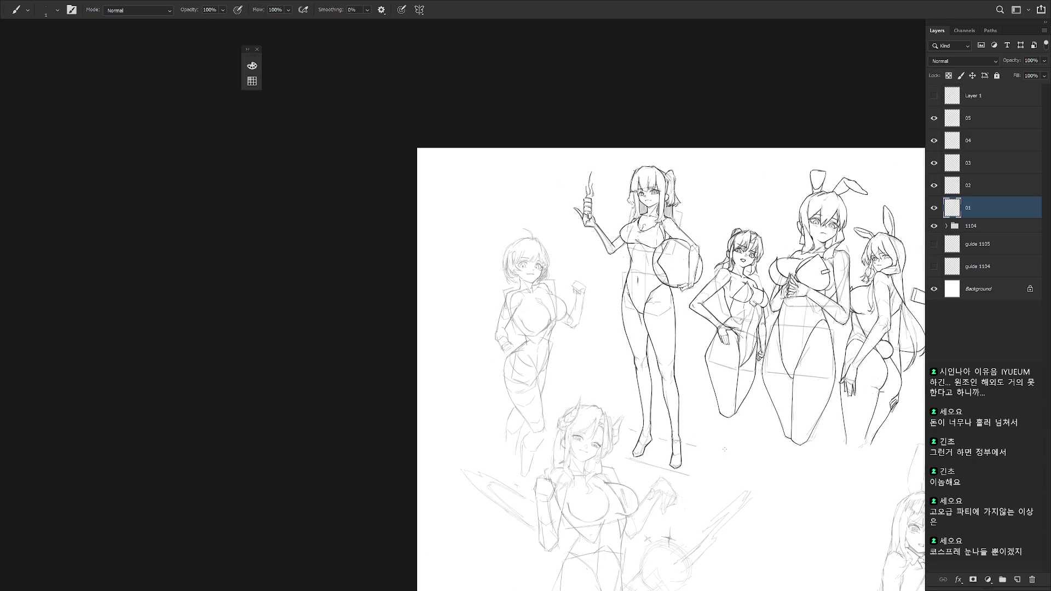
scroll(731, 436, up, 3)
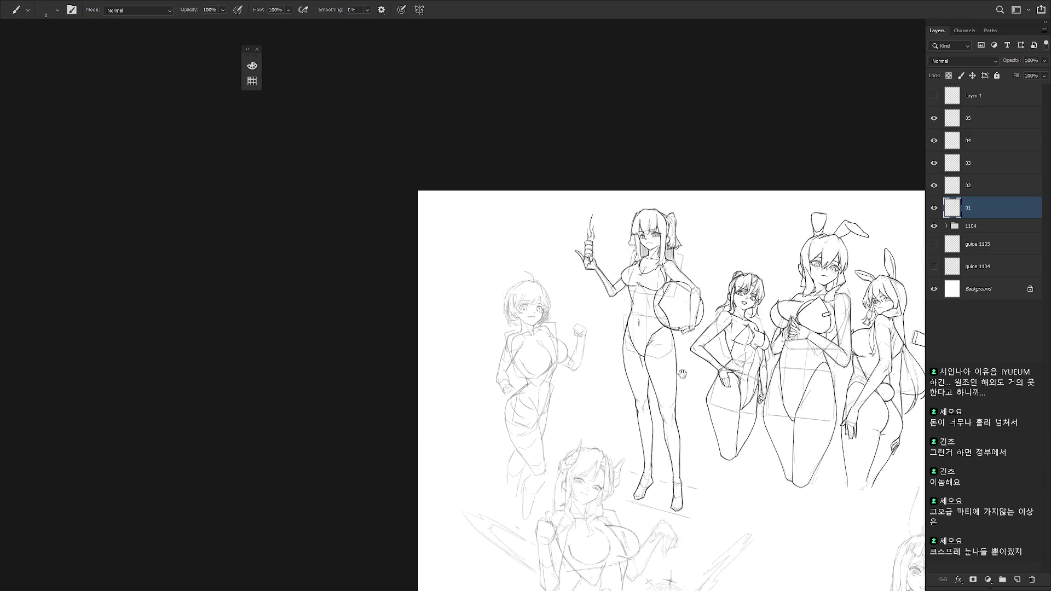
scroll(657, 307, up, 3)
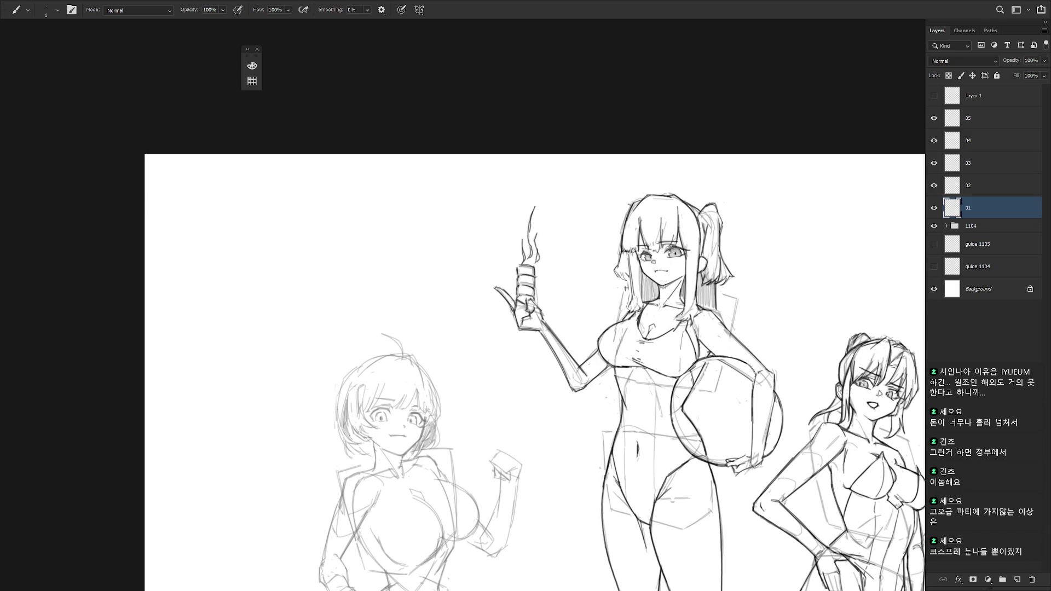
Add a small stroke on the ball girl's cheek.
key(e)
key(b)
key(e)
key(b)
key(e)
key(b)
key(e)
key(b)
drag(678, 272, 688, 280)
Zoom in on the ball girl, mirror the view, and add short marks near her hip.
mouse_move(733, 255)
mouse_down()
mouse_move(717, 247)
mouse_move(754, 243)
mouse_move(749, 256)
mouse_move(685, 255)
mouse_up()
key(h)
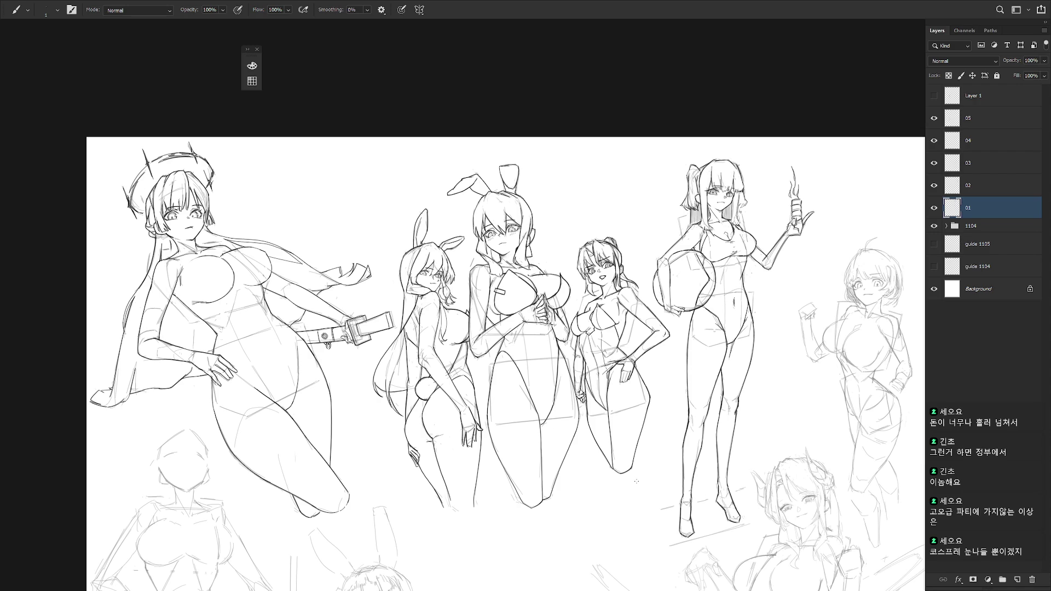
drag(706, 238, 673, 221)
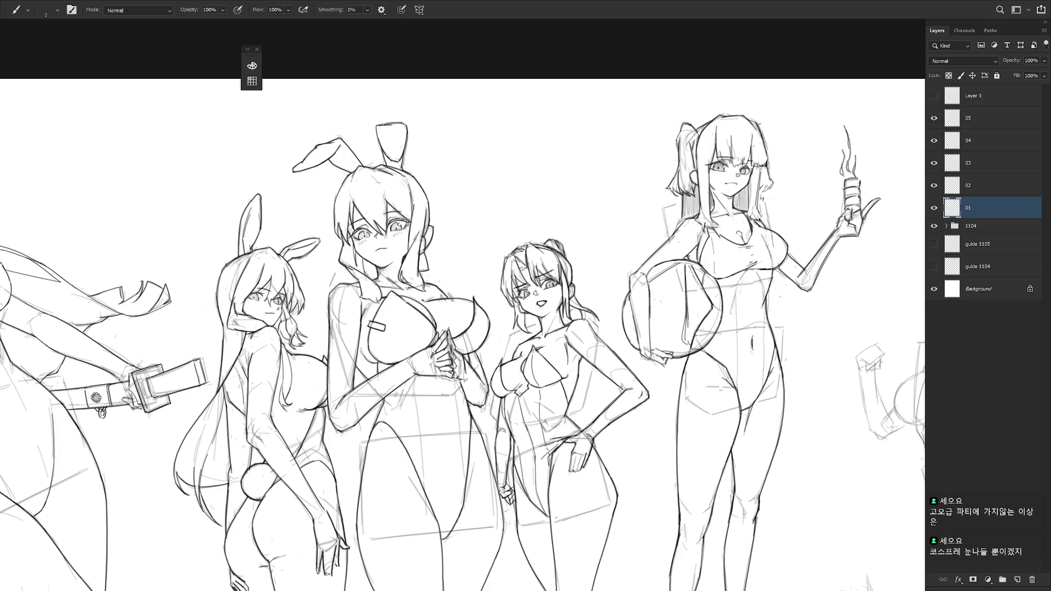
drag(778, 284, 774, 327)
key(e)
key(b)
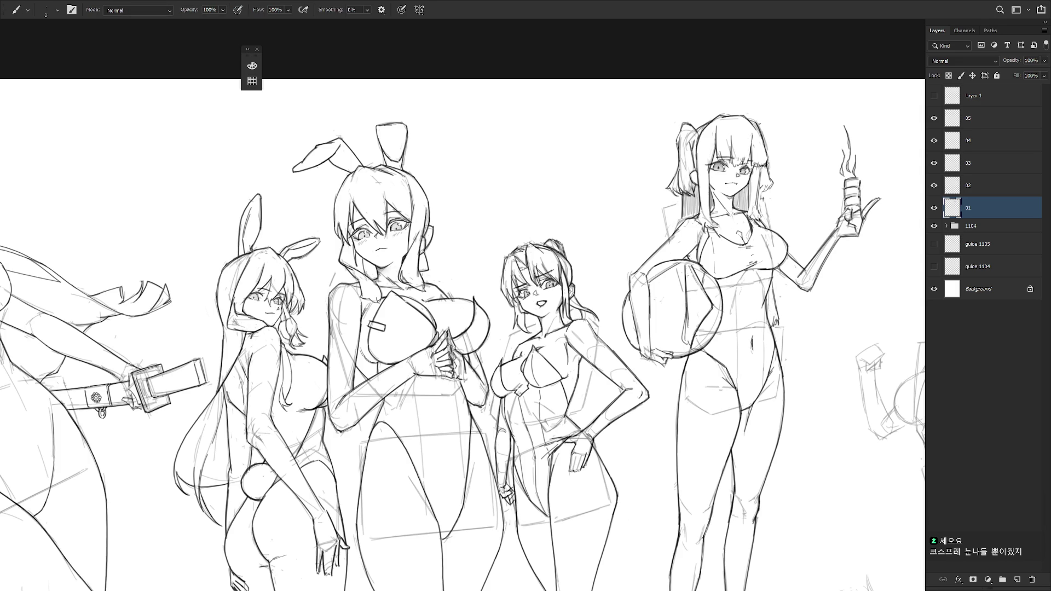
Bump the brush to size 3 and hatch vertical shadows along the beach ball's left edge.
right_click(696, 256)
scroll(811, 527, down, 1)
key(bracketright)
key(Return)
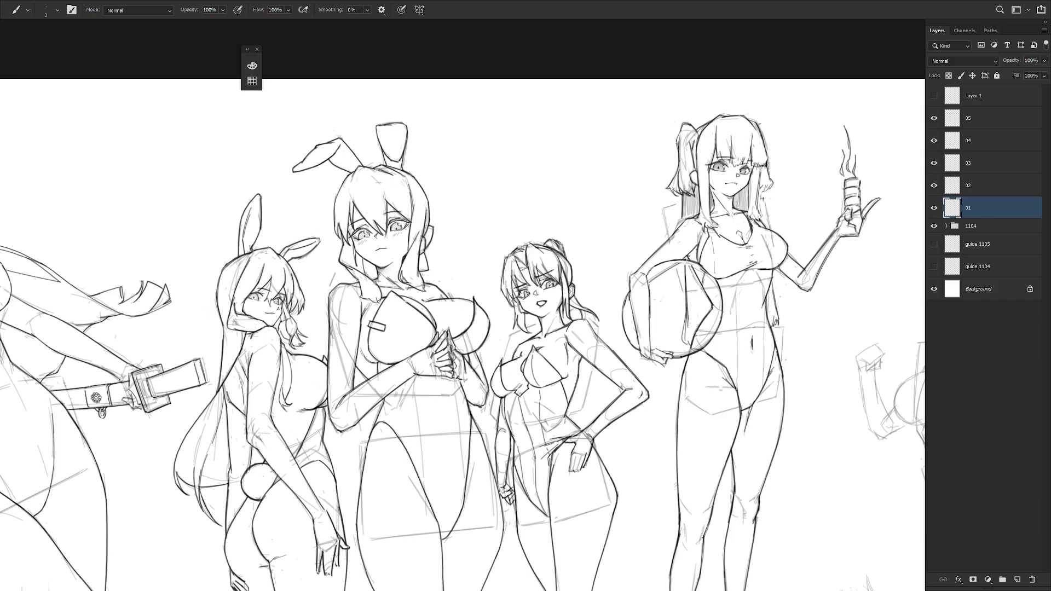
drag(688, 271, 695, 320)
drag(696, 279, 697, 320)
drag(699, 284, 702, 319)
mouse_move(702, 289)
mouse_down()
mouse_move(707, 310)
mouse_move(687, 347)
mouse_up()
drag(690, 320, 691, 345)
drag(693, 319, 695, 339)
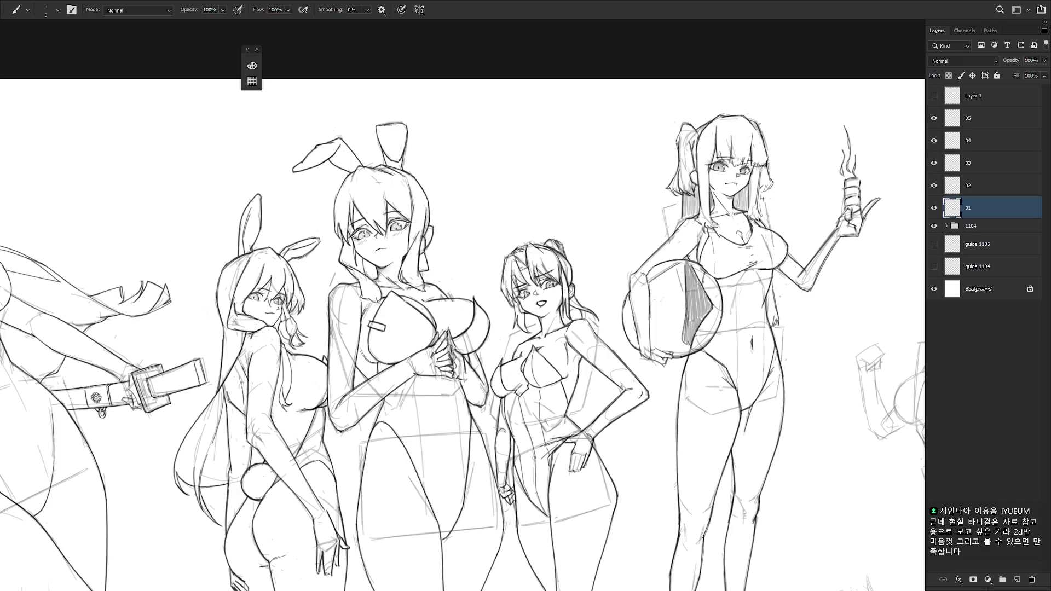
Hatch a vertical shadow down the right side of the ball girl's hair.
drag(767, 296, 767, 316)
drag(768, 294, 769, 327)
drag(772, 285, 773, 324)
drag(775, 286, 776, 322)
scroll(696, 374, down, 2)
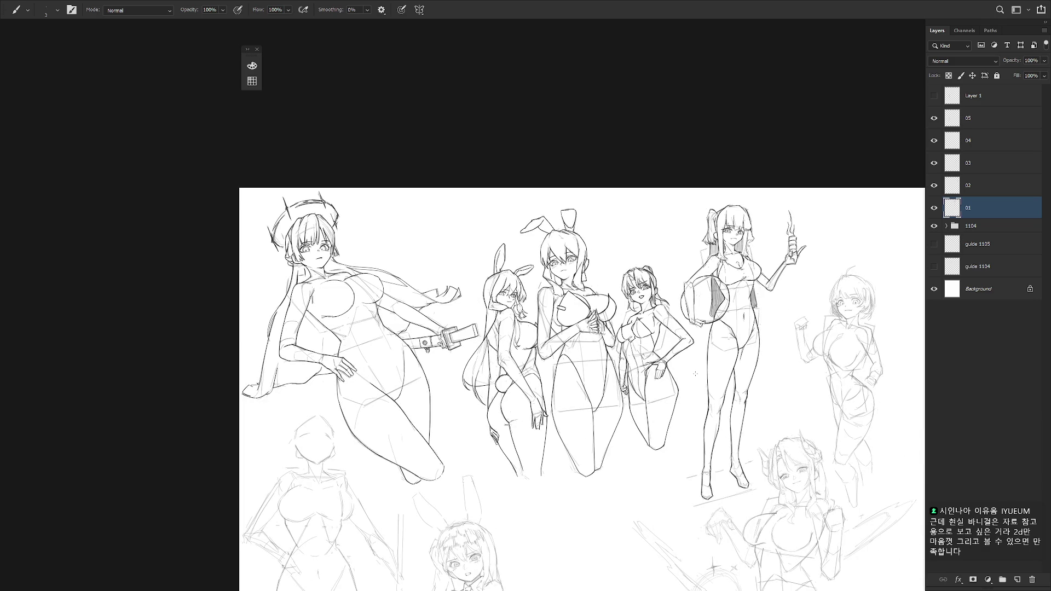
Add a new Layer 2 above Layer 1 and pick red as the drawing colour.
click(999, 99)
drag(745, 325, 710, 307)
key(ctrl+shift+n)
key(Return)
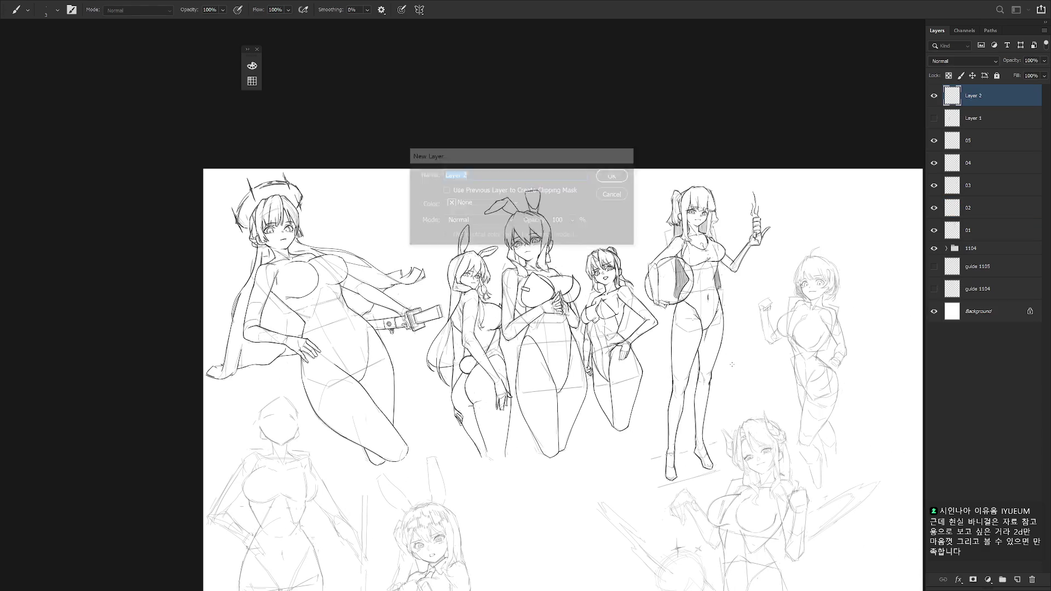
click(251, 65)
click(382, 67)
Choose a drawing brush preset and enlarge it for lettering.
right_click(745, 319)
scroll(685, 438, up, 10)
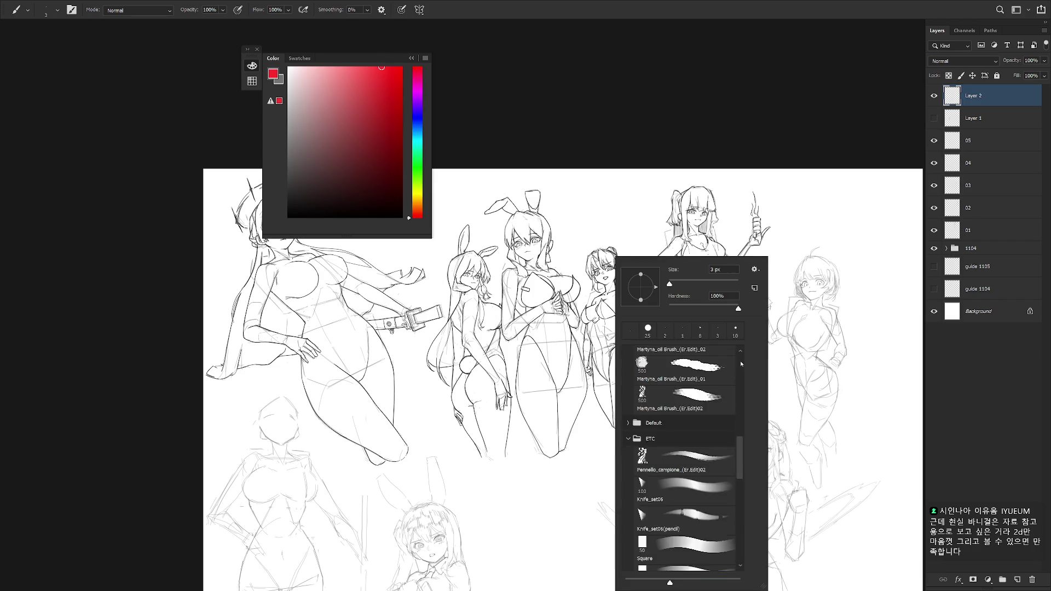
click(695, 485)
click(1008, 104)
key(bracketright)
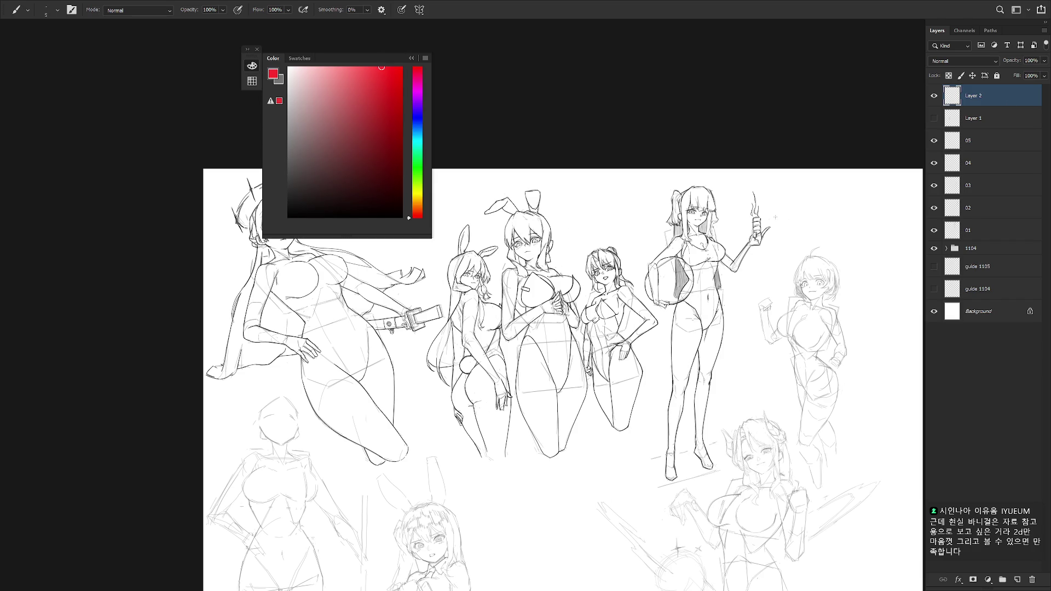
key(bracketright)
key(bracketright)
key(bracketright)
Paint a large red 'BRB.' beside the ball girl's cup and hide the side panels.
mouse_move(778, 211)
mouse_down()
mouse_move(804, 219)
mouse_move(782, 240)
mouse_up()
drag(781, 213, 779, 242)
mouse_move(813, 203)
mouse_down()
mouse_move(824, 202)
mouse_move(837, 239)
mouse_move(809, 241)
mouse_move(843, 233)
mouse_up()
drag(846, 201, 848, 235)
click(872, 230)
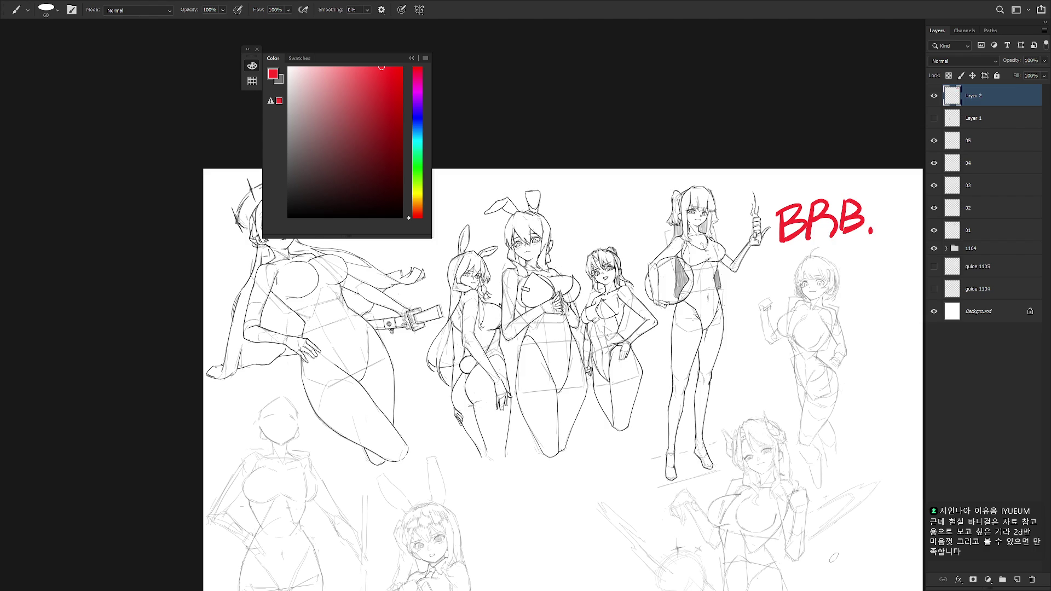
key(F6)
key(F7)
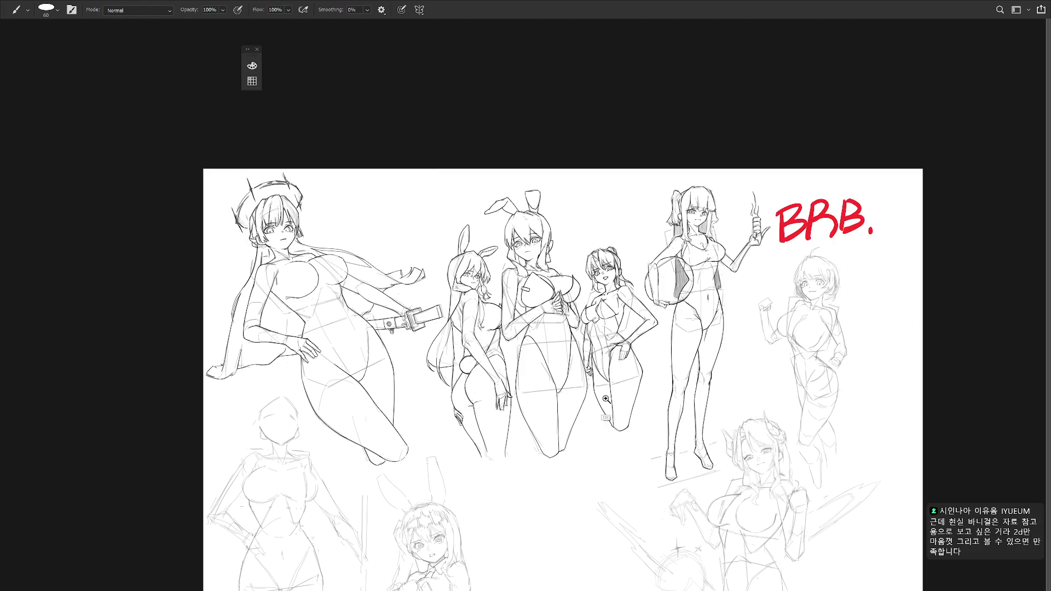
ctrl+click(606, 399)
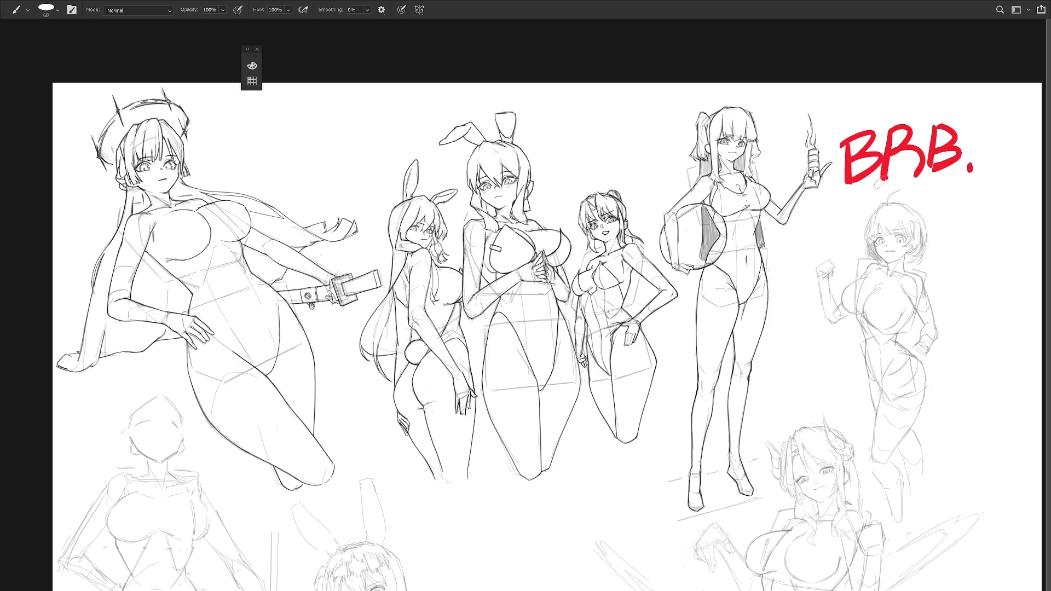
Show the Layers panel, then hide and delete Layer 2 with the BRB. note.
key(F7)
click(935, 96)
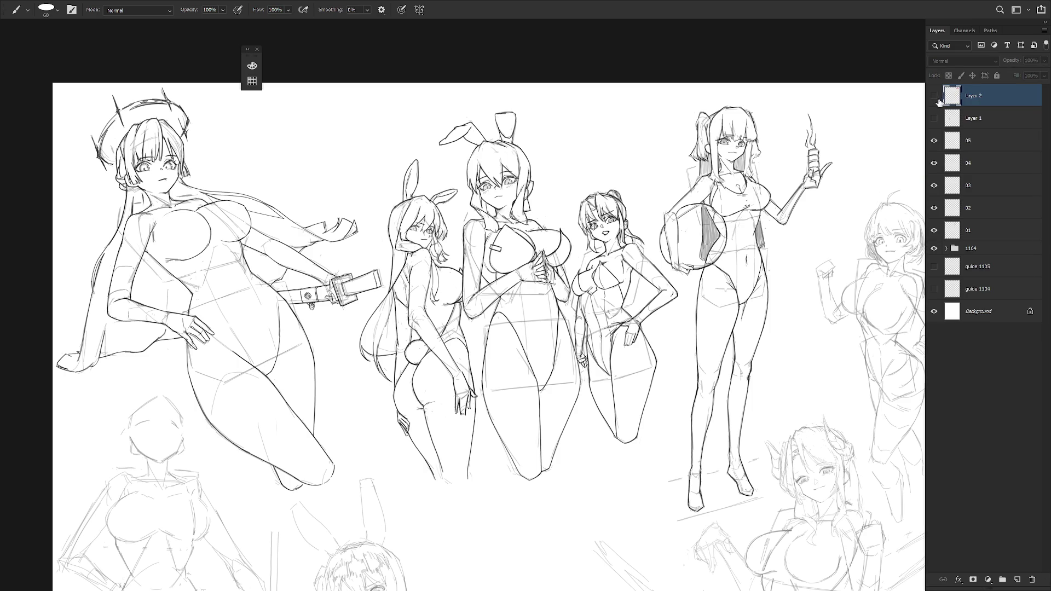
key(Delete)
Zoom in on the ball girl and make the 01 line layer active from the canvas layer list.
drag(737, 302, 608, 267)
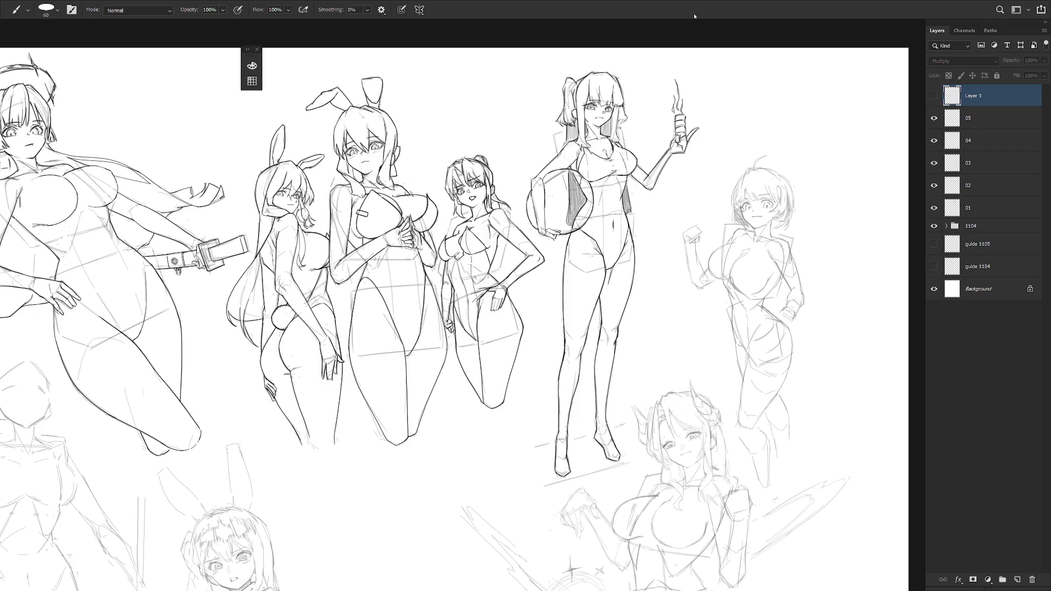
ctrl+click(623, 171)
right_click(638, 202)
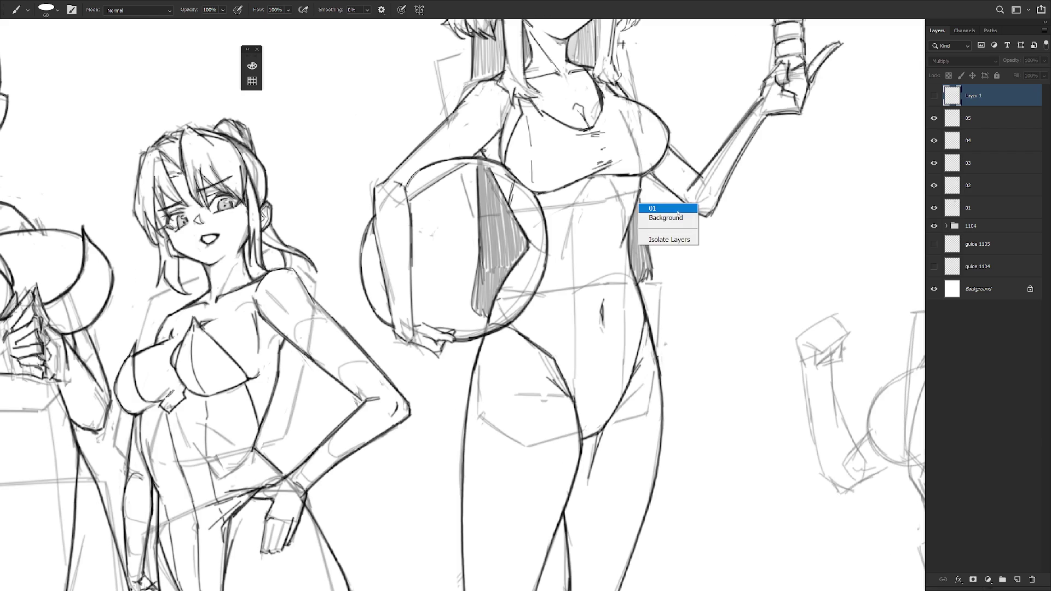
click(677, 209)
scroll(677, 212, up, 2)
key(e)
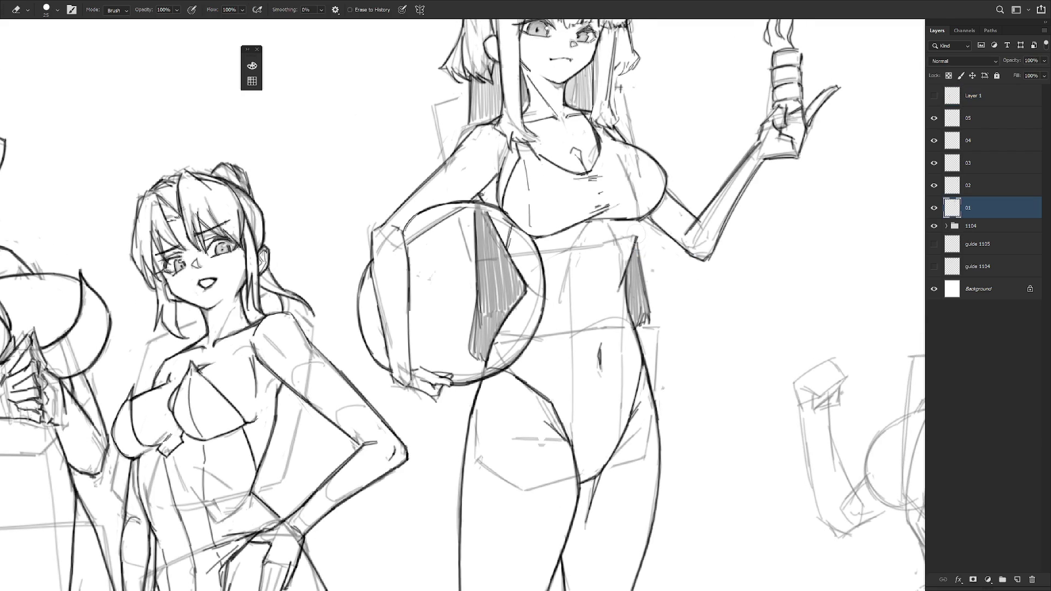
Select the Hard Round M40 brush from the brush picker.
key(b)
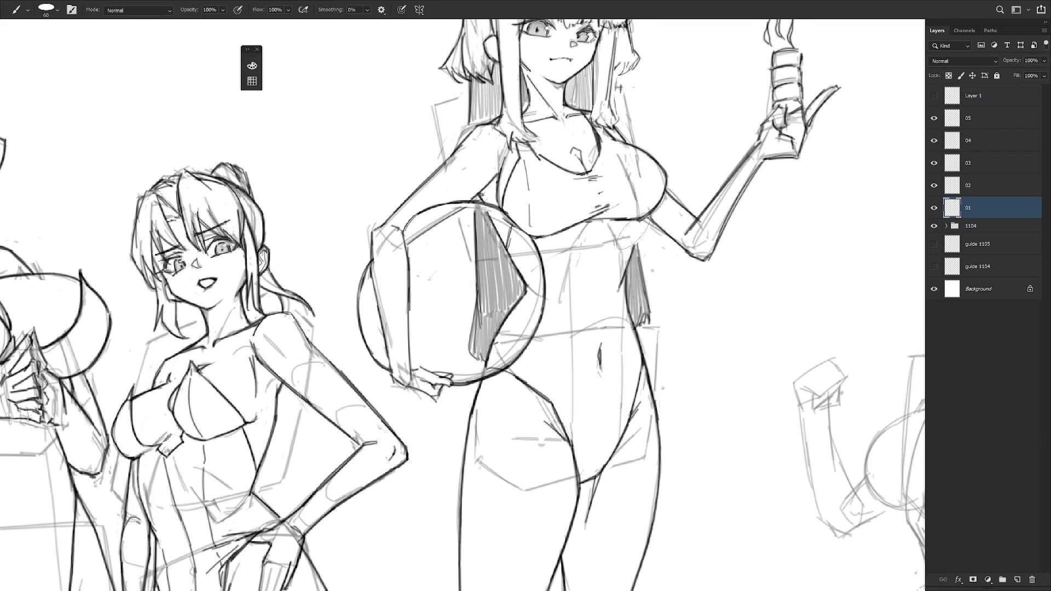
right_click(629, 241)
drag(756, 337, 756, 537)
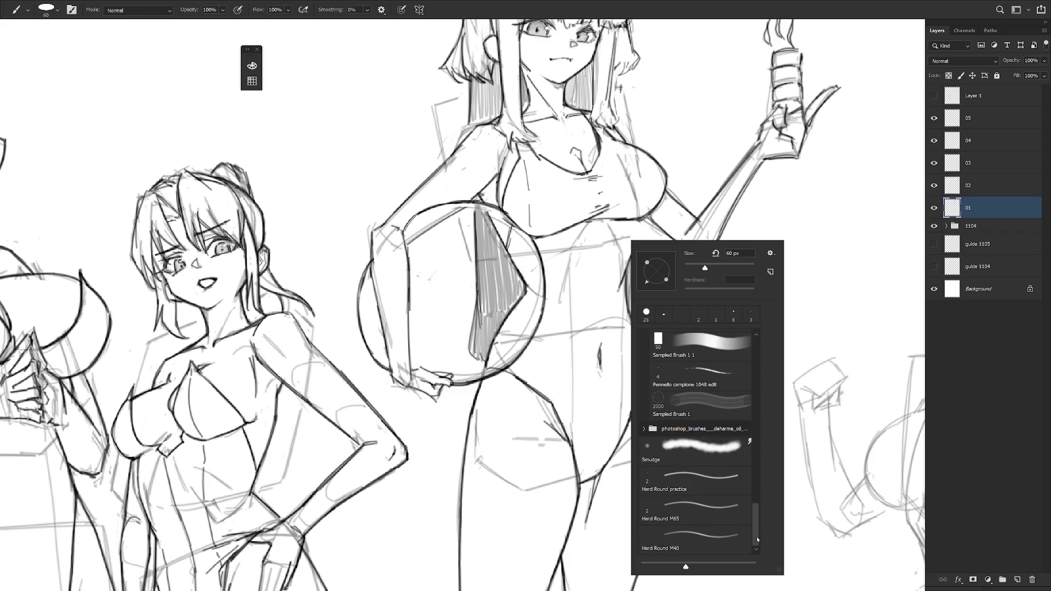
double_click(712, 537)
Pick a darker red and redraw a short stroke on the ball girl's waist.
click(252, 66)
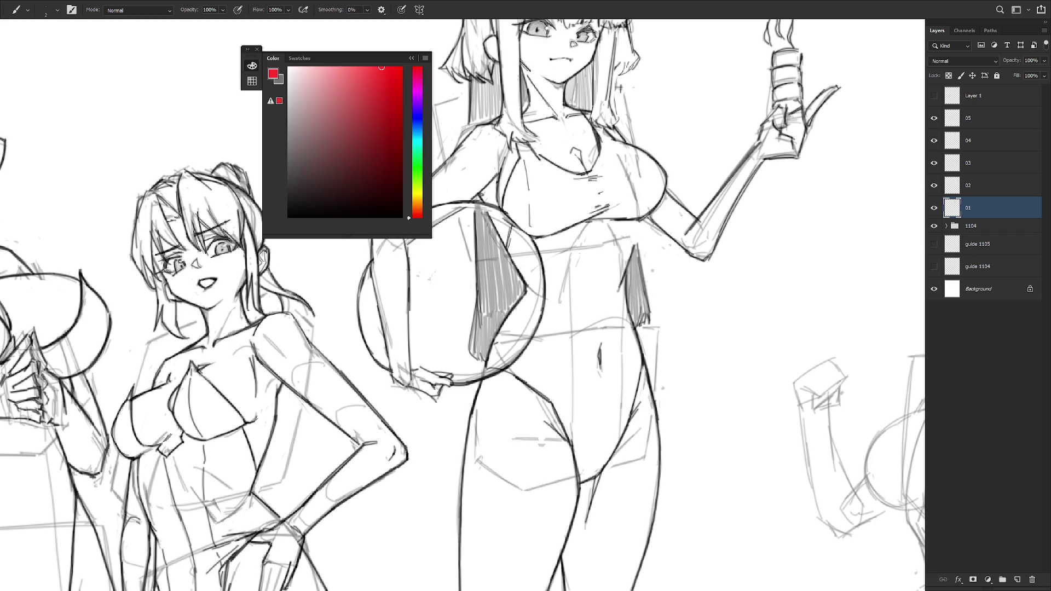
click(307, 168)
click(415, 218)
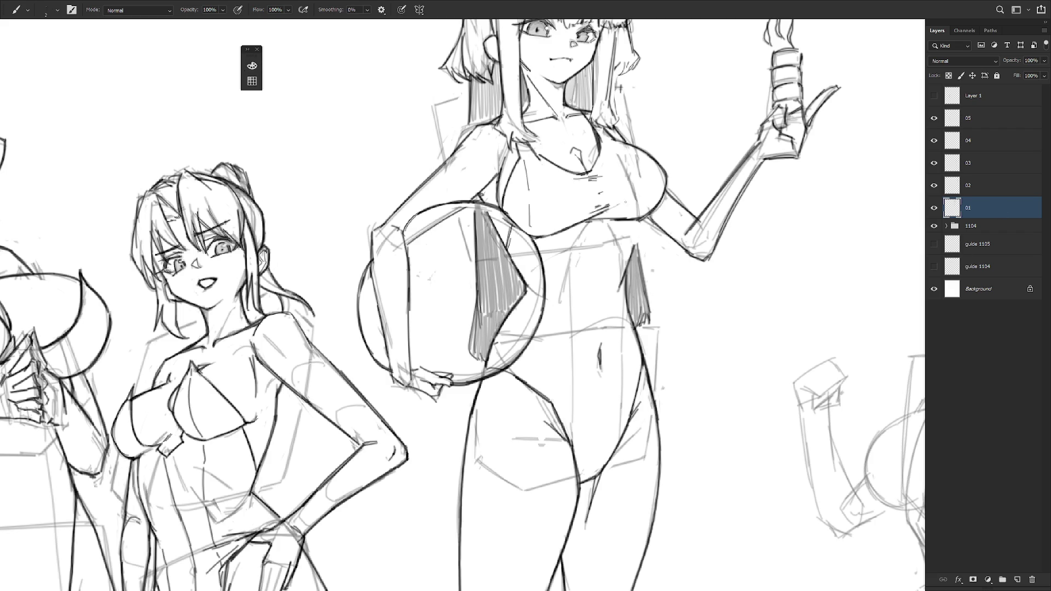
drag(635, 218, 631, 243)
key(e)
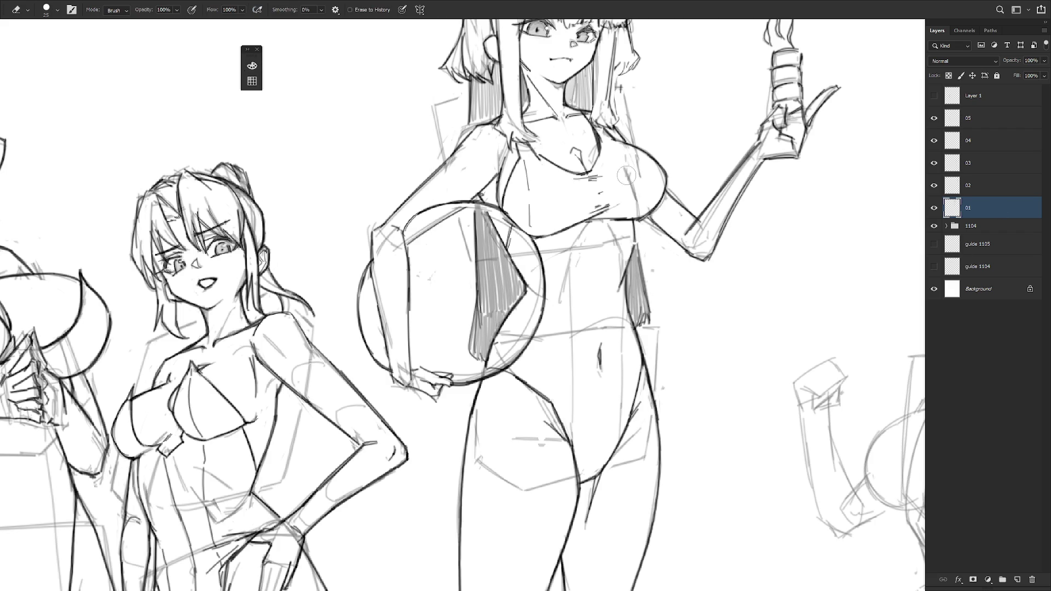
scroll(696, 240, down, 3)
key(b)
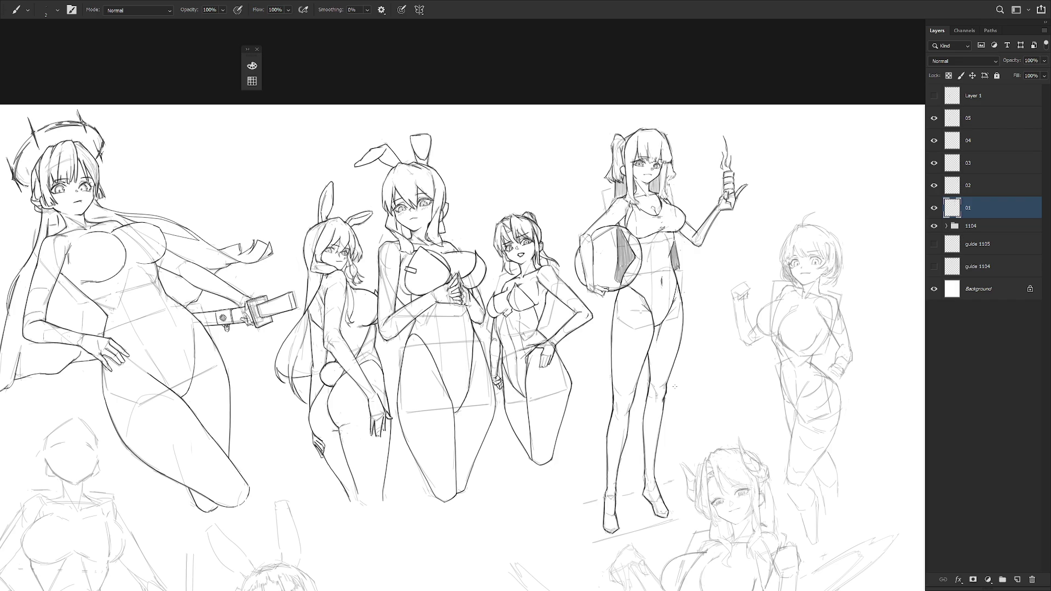
Draw strokes down the ball girl's right torso and a long line to her hip.
key(ctrl+minus)
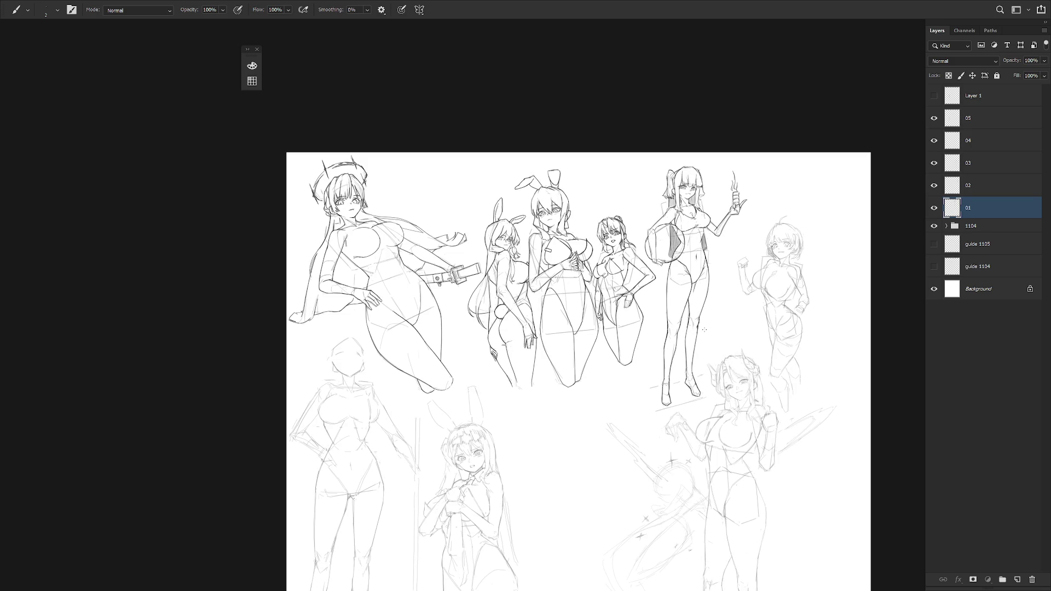
scroll(691, 228, up, 4)
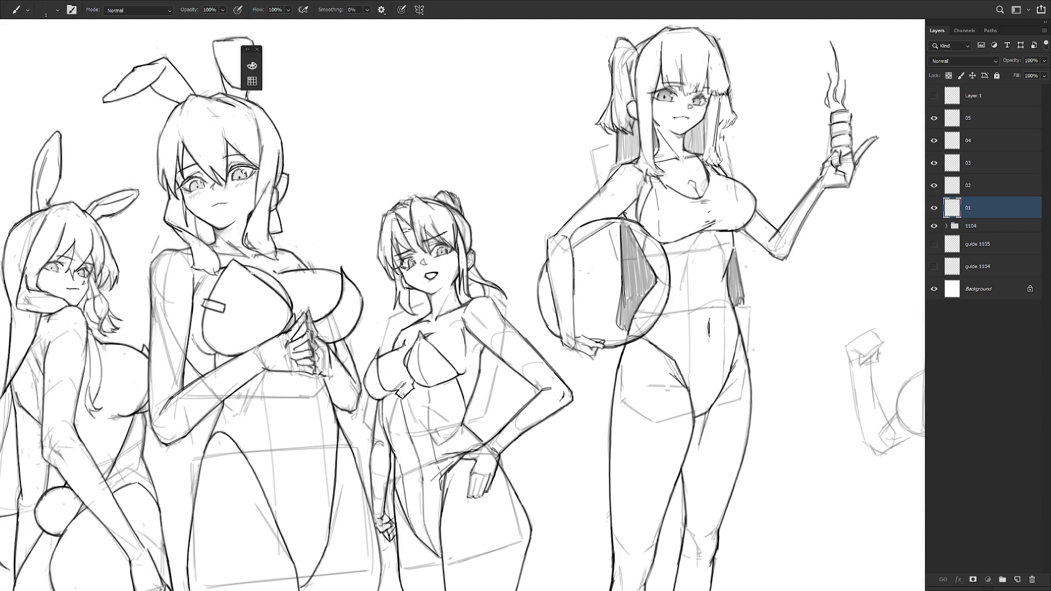
drag(655, 189, 661, 238)
drag(677, 251, 682, 377)
drag(730, 236, 725, 264)
key(ctrl+z)
key(ctrl+z)
drag(727, 273, 719, 390)
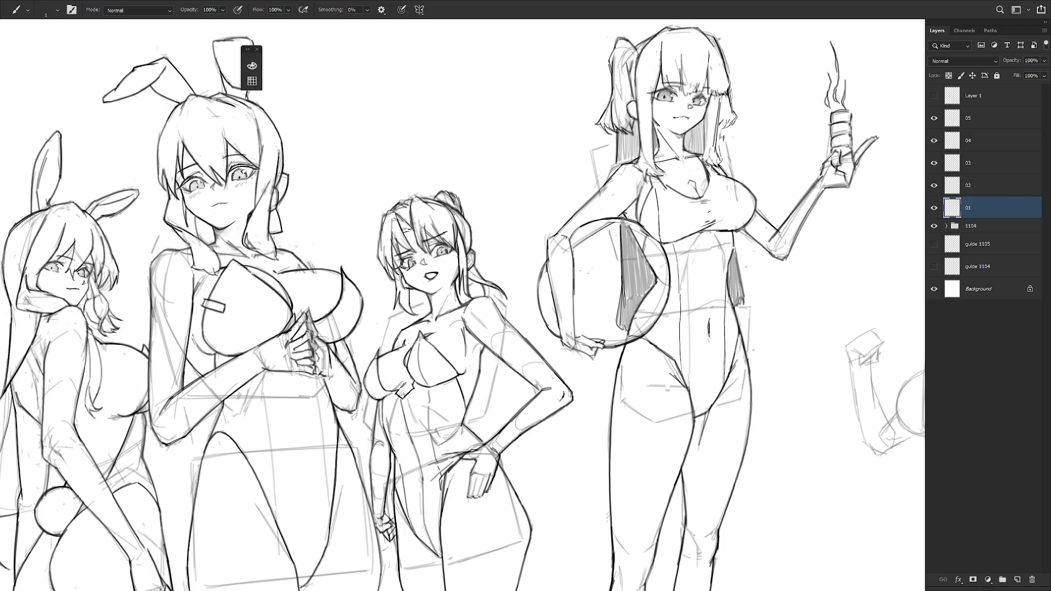
Redraw the bodysuit's centre line from chest to hips, undoing misplaced strokes.
key(e)
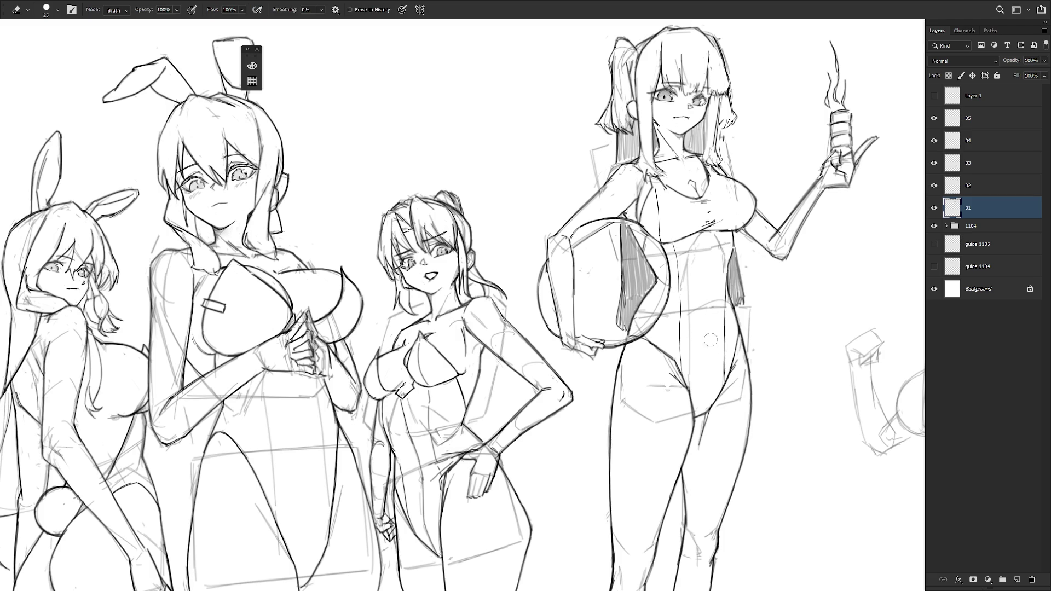
scroll(757, 368, down, 3)
key(b)
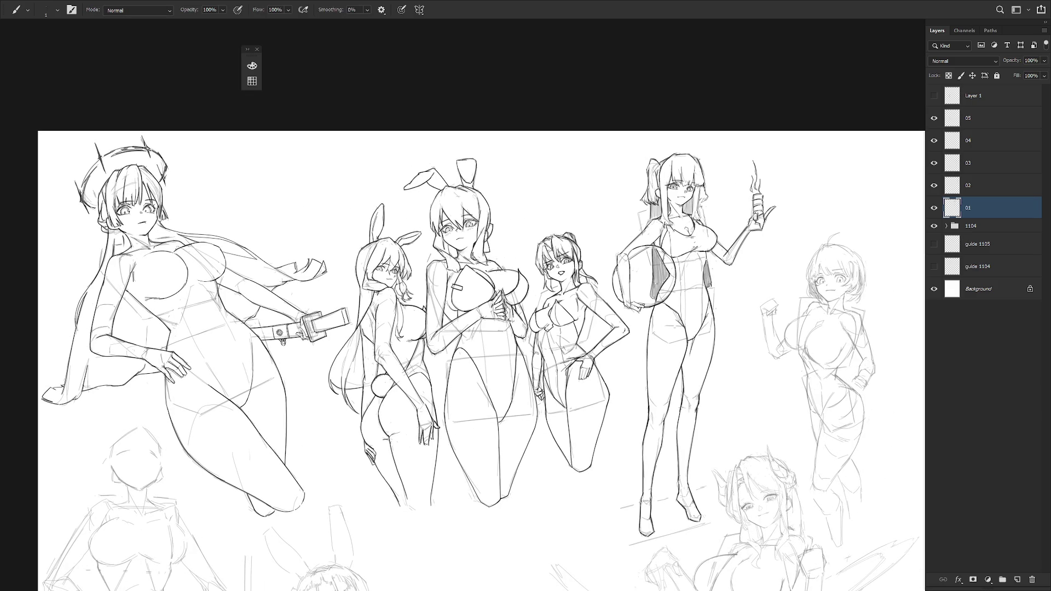
scroll(698, 228, up, 3)
drag(669, 239, 683, 269)
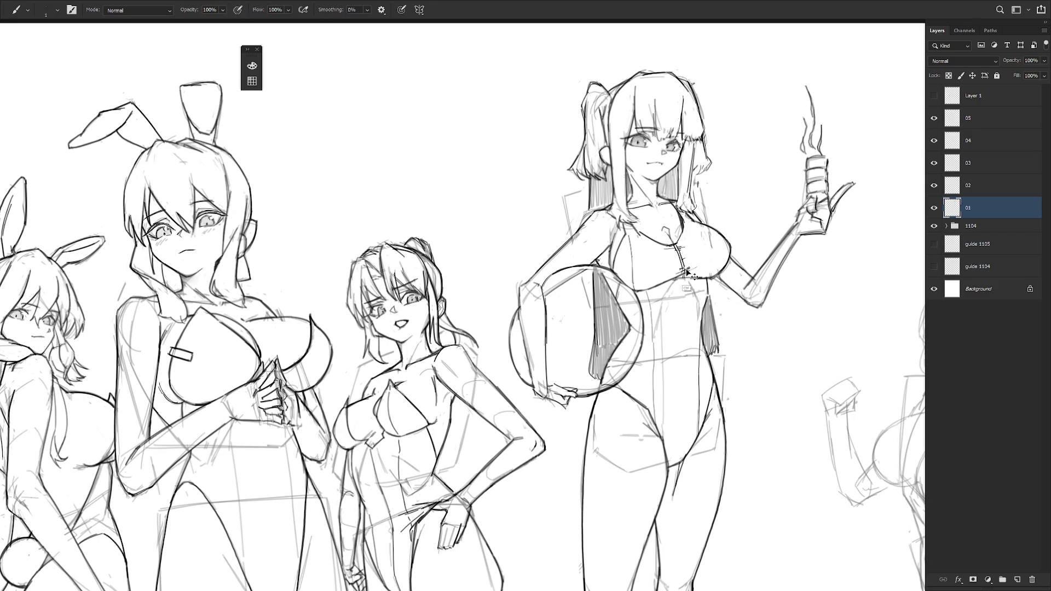
drag(681, 281, 678, 375)
key(ctrl+z)
key(ctrl+z)
key(ctrl+z)
key(ctrl+z)
key(ctrl+z)
drag(682, 331, 678, 371)
drag(694, 337, 683, 368)
key(ctrl+z)
key(ctrl+z)
drag(679, 328, 683, 450)
drag(686, 409, 682, 448)
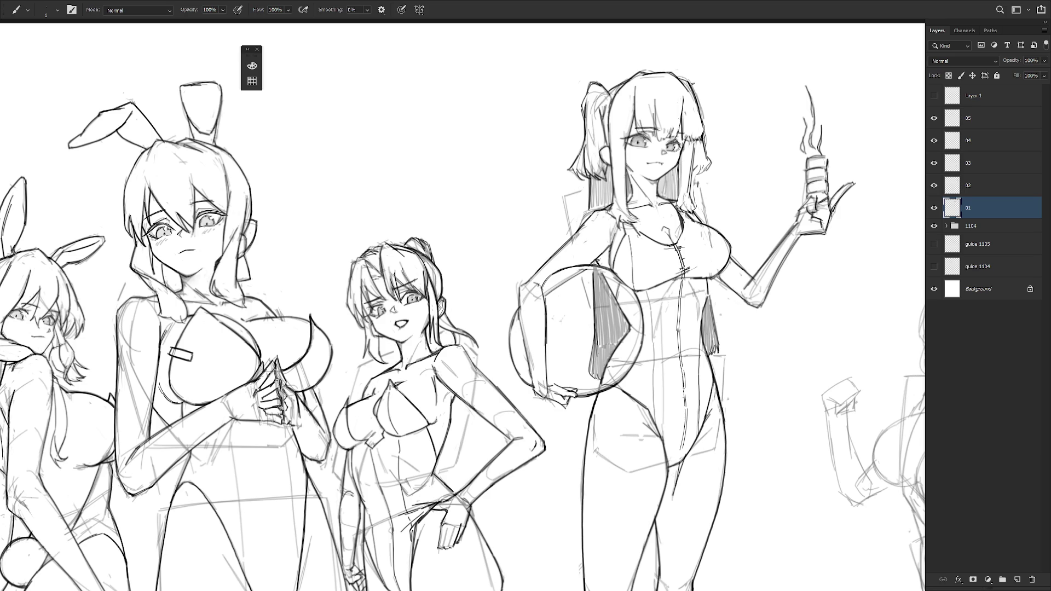
drag(685, 408, 681, 446)
scroll(740, 428, down, 4)
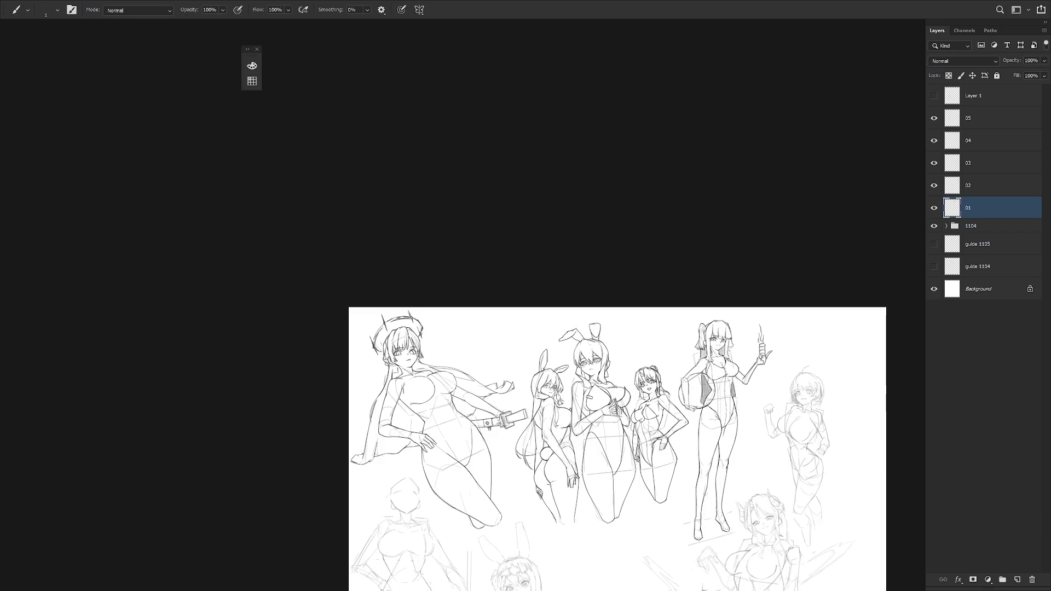
Darken the curved line down the ball girl's torso and its inner line.
drag(705, 493, 688, 456)
scroll(719, 392, up, 5)
key(e)
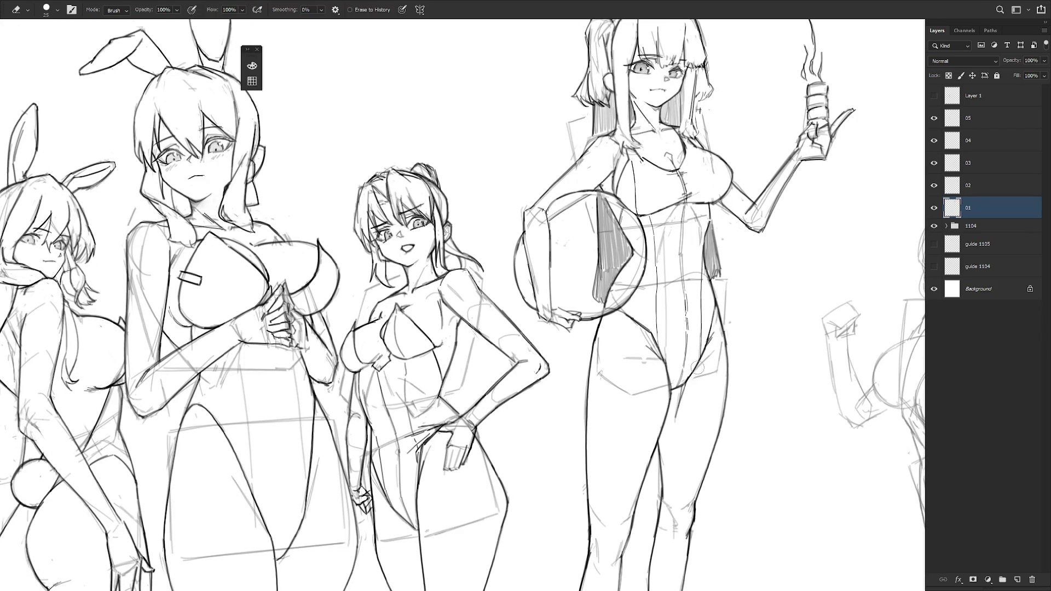
key(b)
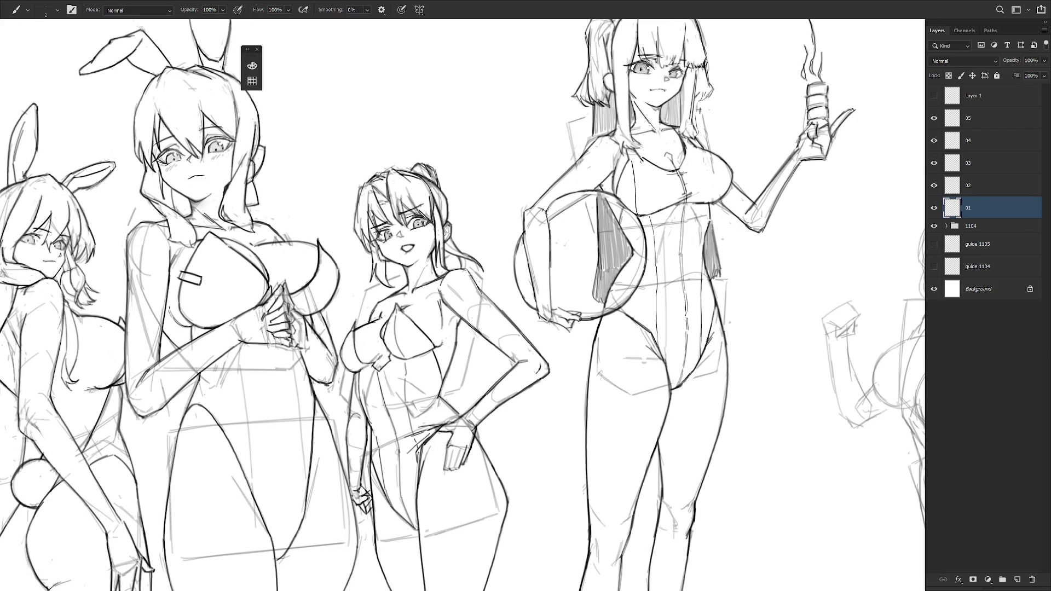
scroll(712, 386, down, 3)
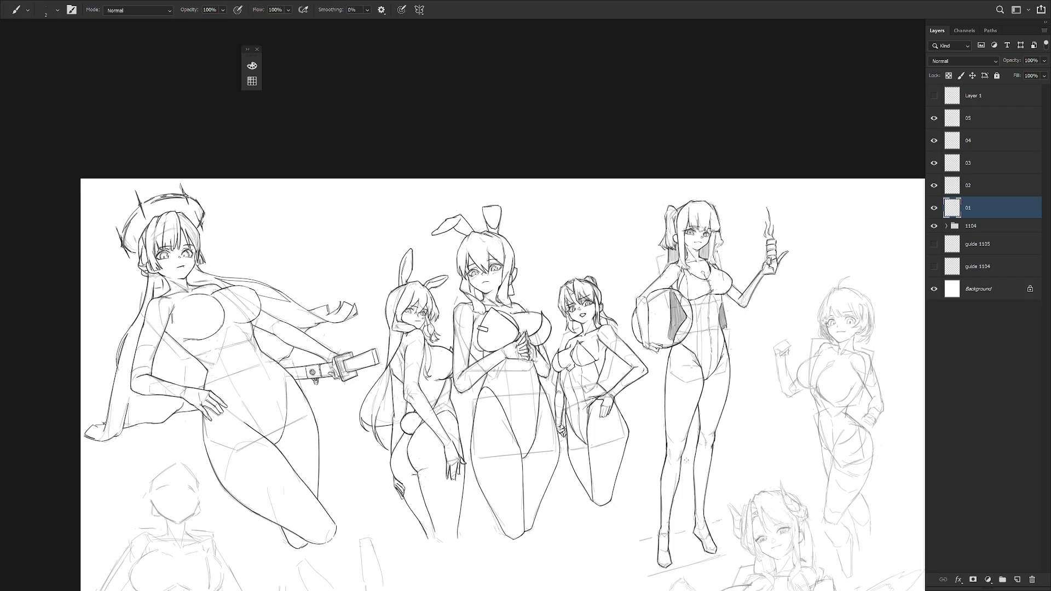
scroll(734, 386, up, 4)
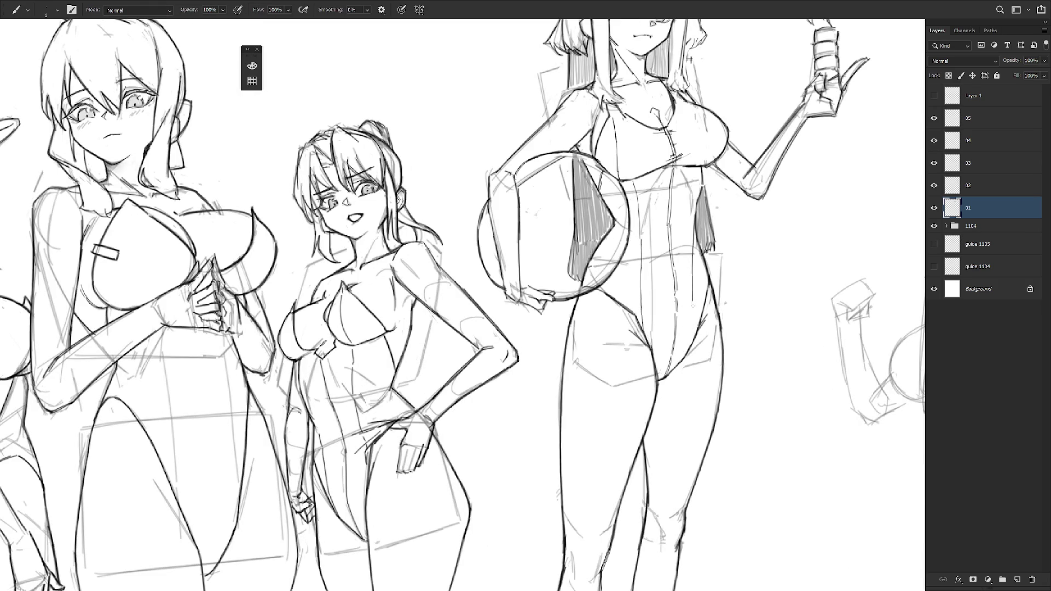
drag(693, 305, 678, 360)
drag(643, 298, 650, 343)
Ink a darker upper-left outline on the beach ball and a curved inner seam.
scroll(759, 349, down, 4)
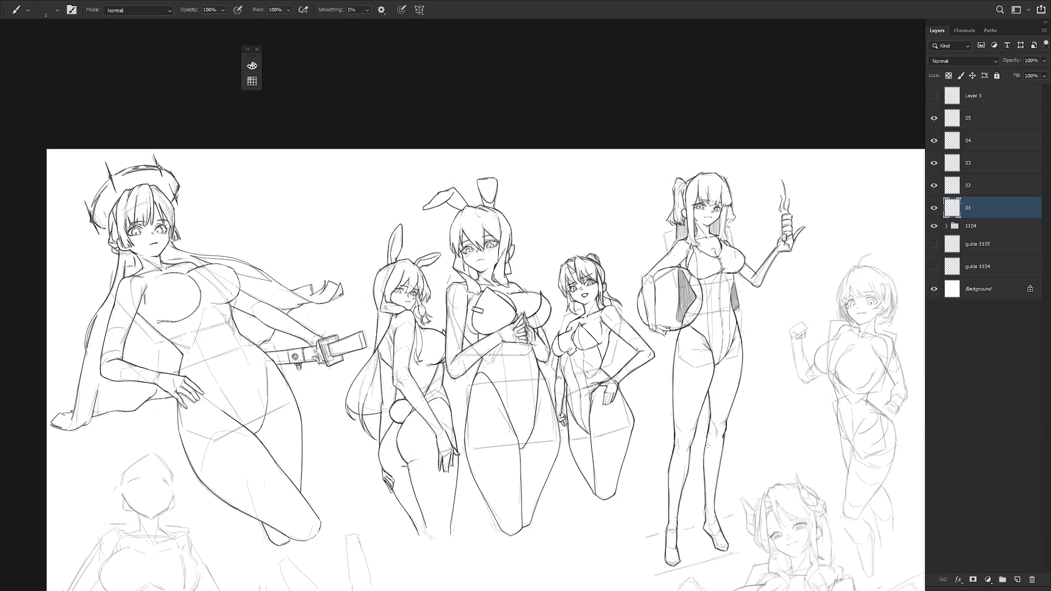
scroll(708, 446, down, 3)
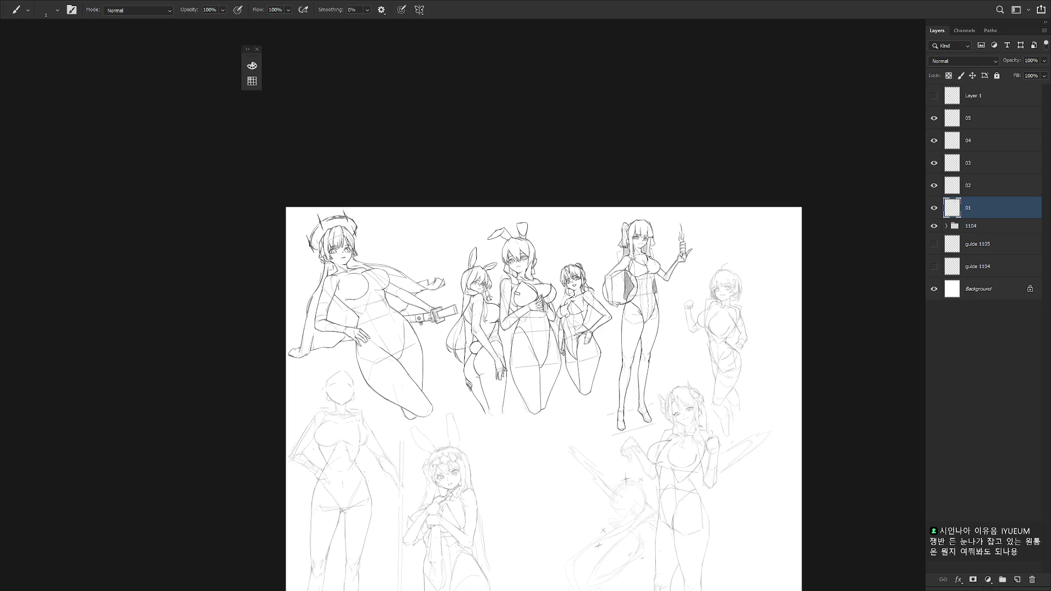
scroll(633, 279, up, 3)
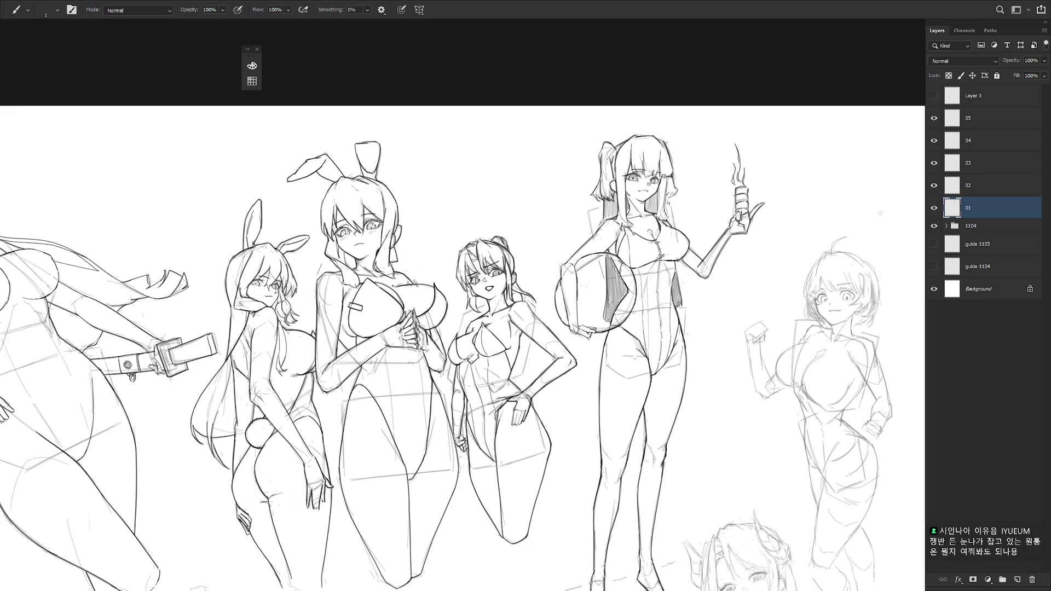
scroll(580, 263, up, 2)
mouse_move(596, 269)
mouse_down()
mouse_move(606, 254)
mouse_move(605, 263)
mouse_up()
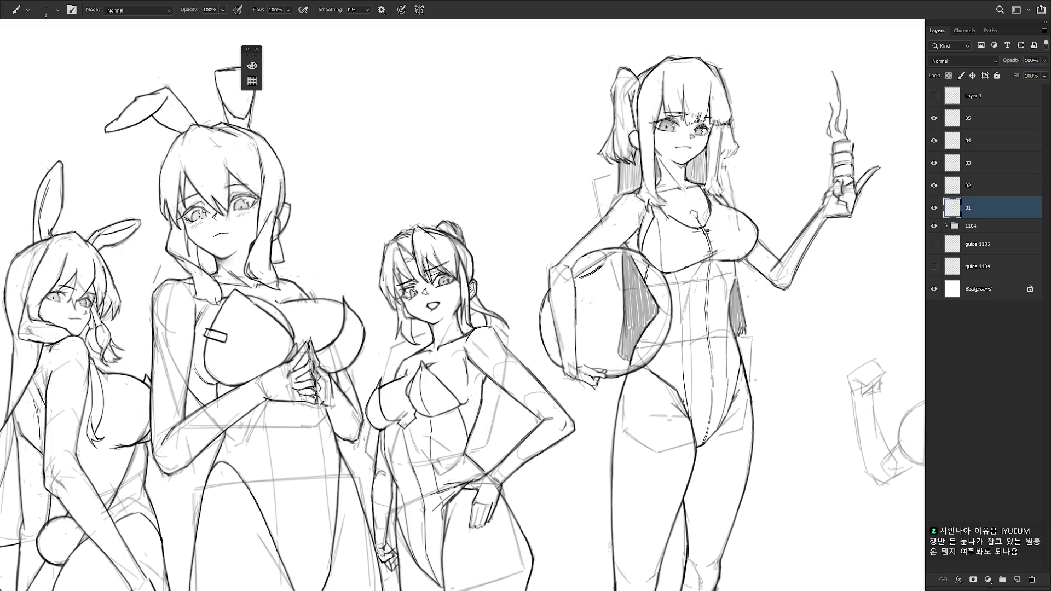
mouse_move(585, 282)
mouse_down()
mouse_move(608, 259)
mouse_move(621, 274)
mouse_move(609, 256)
mouse_move(657, 339)
mouse_up()
key(ctrl+z)
key(ctrl+z)
mouse_move(622, 286)
mouse_down()
mouse_move(651, 322)
mouse_move(656, 353)
mouse_up()
drag(576, 332, 590, 368)
Rotate the view, erase stray marks in and near the ball, and add edge strokes.
key(r)
mouse_move(607, 272)
mouse_down()
mouse_move(569, 230)
mouse_move(416, 181)
mouse_up()
key(e)
key(bracketleft)
key(bracketleft)
key(bracketleft)
drag(576, 277, 618, 253)
key(r)
key(Escape)
drag(659, 206, 637, 130)
key(b)
drag(564, 300, 567, 316)
key(e)
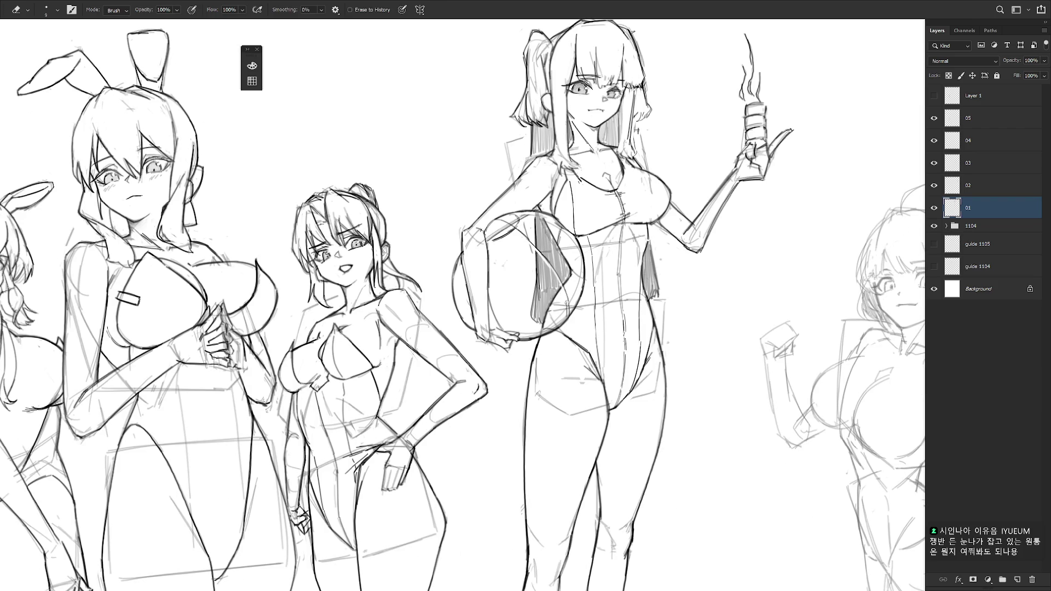
key(r)
mouse_move(636, 287)
mouse_down()
mouse_move(620, 223)
mouse_move(616, 334)
mouse_up()
key(b)
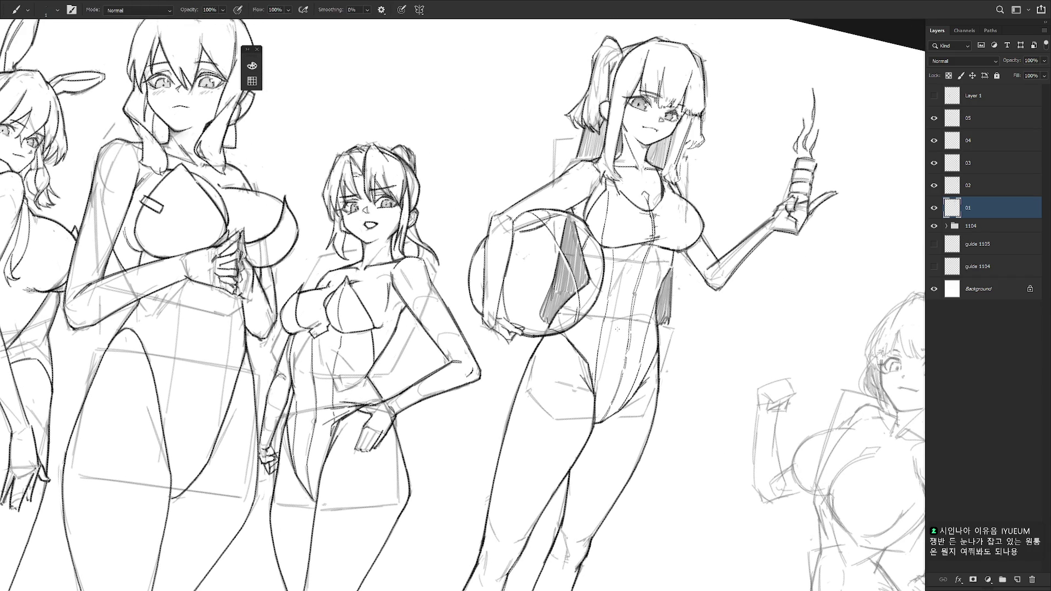
Add and reinforce strokes along the beach ball's lower edge.
scroll(623, 348, down, 5)
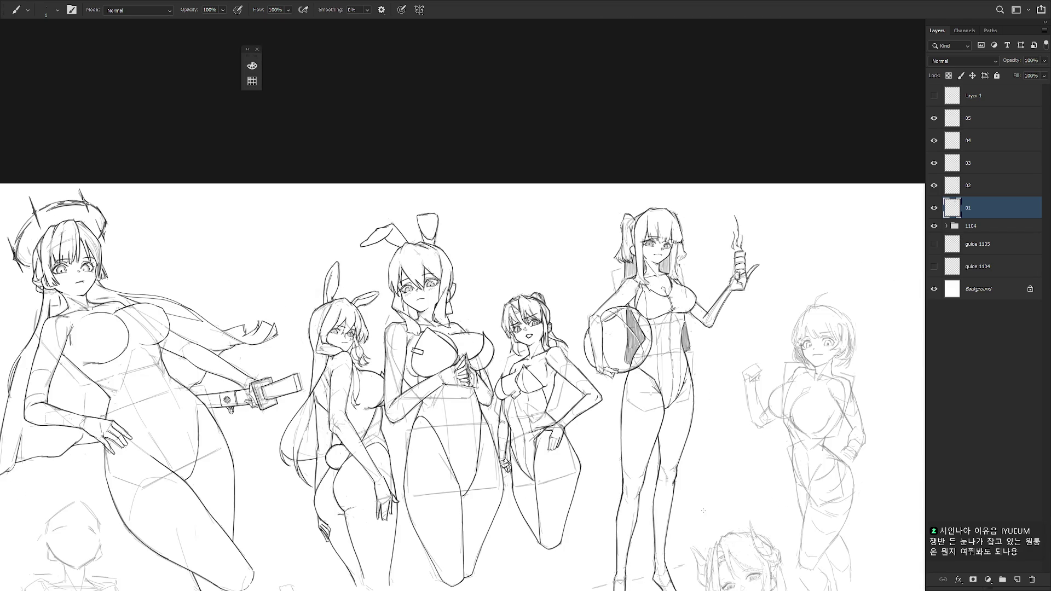
scroll(618, 350, up, 3)
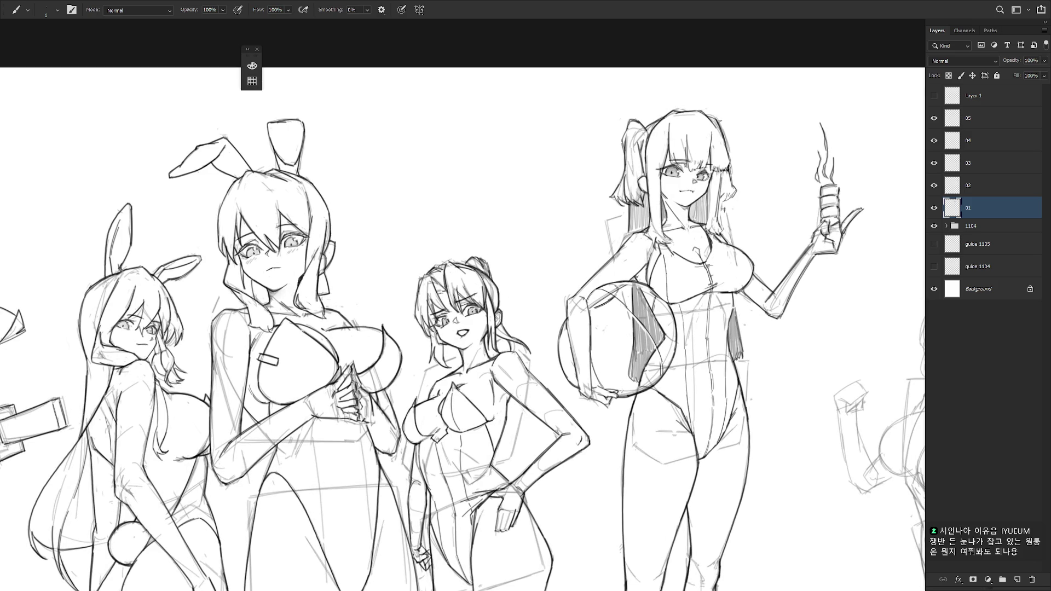
mouse_move(622, 385)
mouse_down()
mouse_move(653, 372)
mouse_move(644, 385)
mouse_up()
mouse_move(640, 389)
mouse_down()
mouse_move(656, 376)
mouse_move(636, 377)
mouse_up()
key(e)
key(b)
drag(649, 382, 662, 372)
drag(650, 383, 669, 369)
Redraw the diagonal seam inside the ball, undoing unwanted strokes.
drag(605, 314, 630, 380)
key(ctrl+z)
drag(624, 335, 618, 359)
drag(606, 310, 630, 370)
key(ctrl+z)
key(ctrl+z)
mouse_move(628, 331)
mouse_down()
mouse_move(613, 352)
mouse_move(630, 354)
mouse_up()
key(ctrl+z)
key(e)
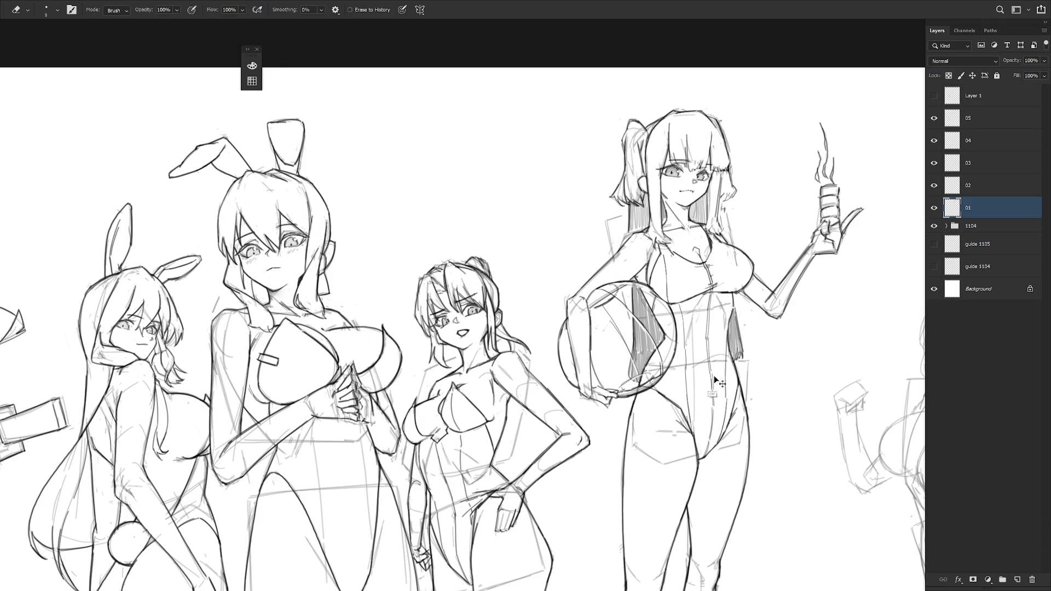
scroll(706, 378, down, 3)
Mirror the canvas view to check the ball girl's face proportions.
key(b)
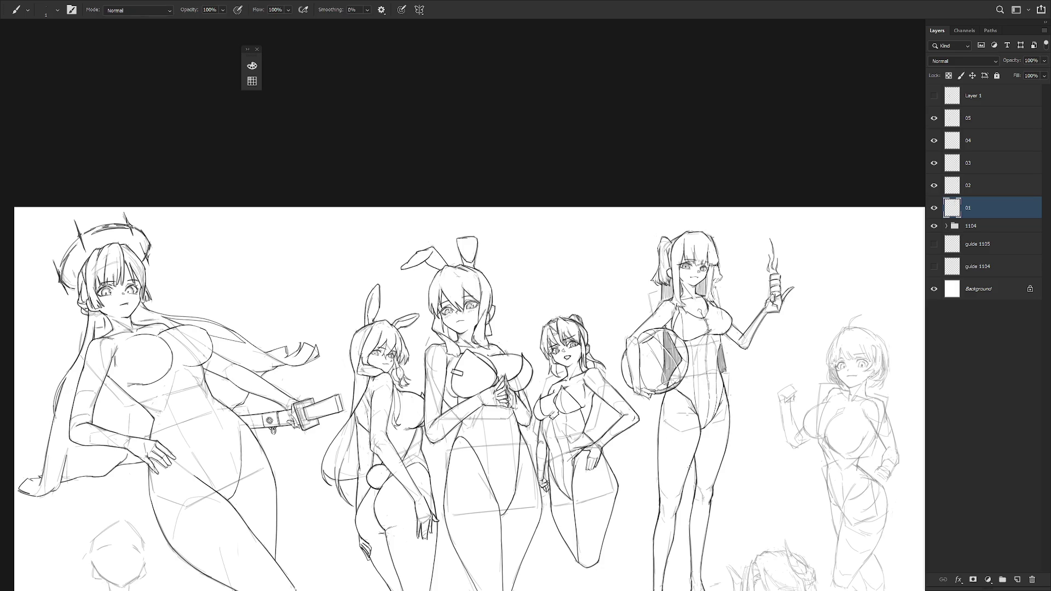
scroll(698, 320, down, 2)
key(h)
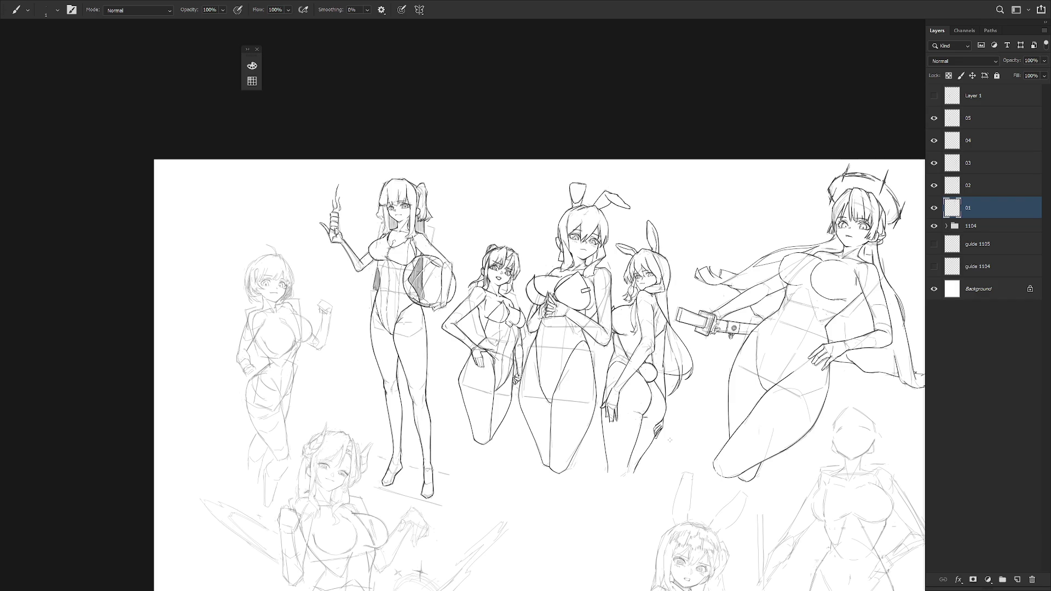
scroll(670, 439, left, 2)
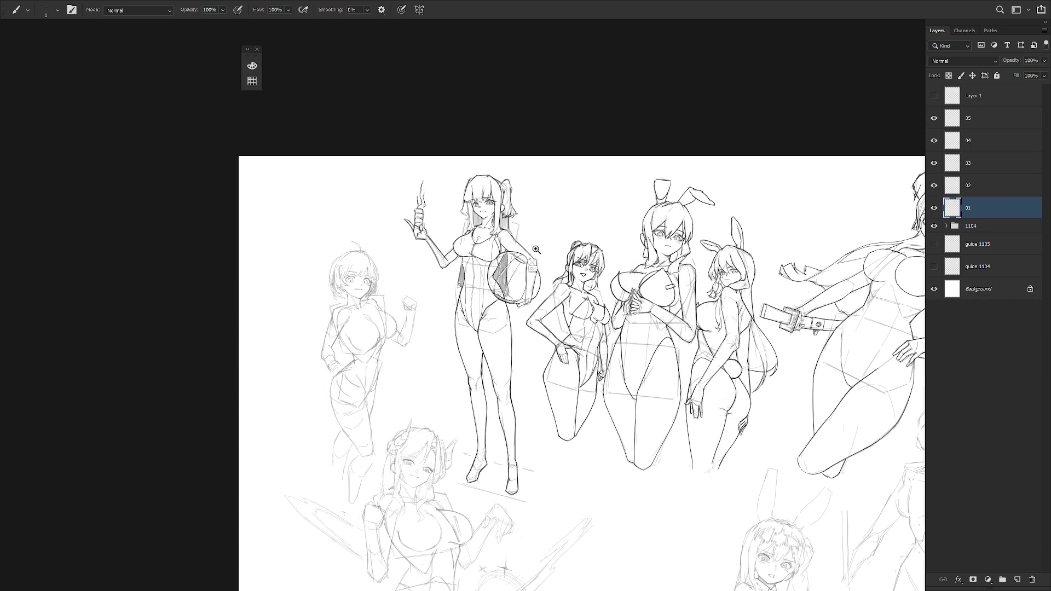
scroll(528, 409, up, 3)
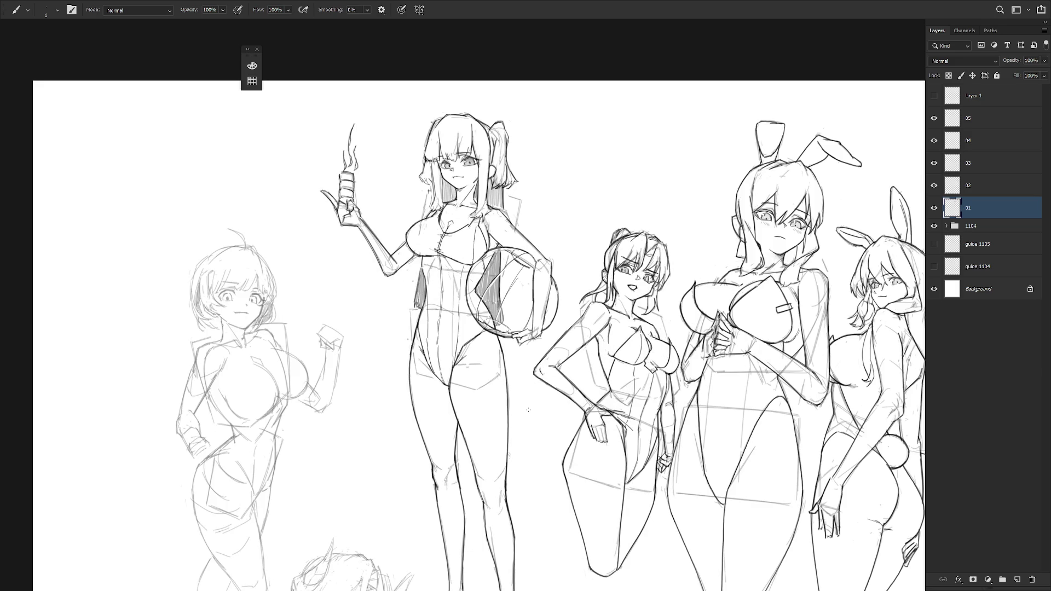
scroll(627, 288, down, 1)
scroll(577, 229, up, 4)
key(e)
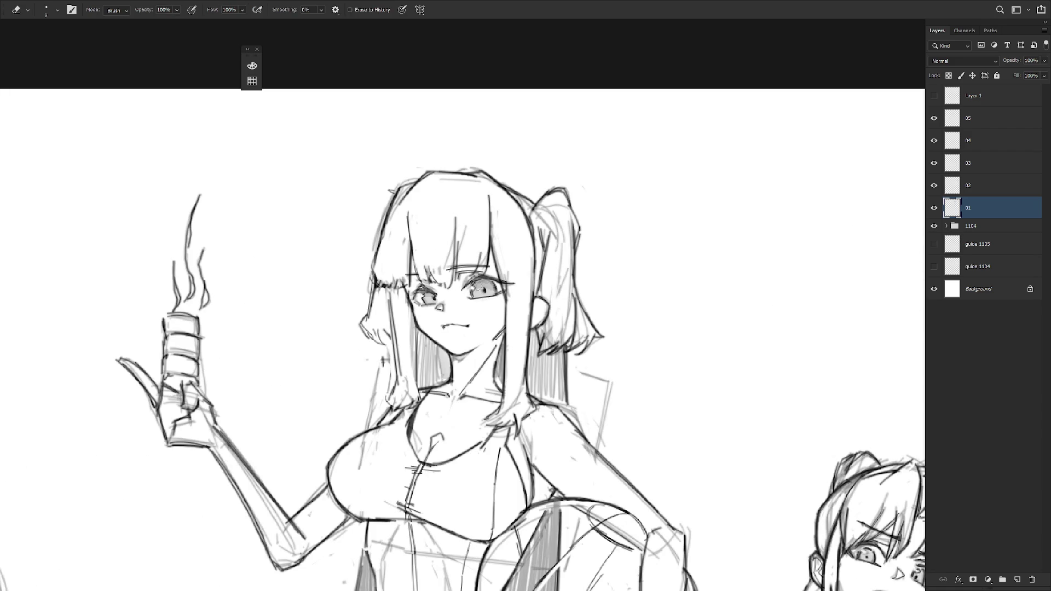
Lasso the ball girl's right eye and nudge it with Free Transform.
key(l)
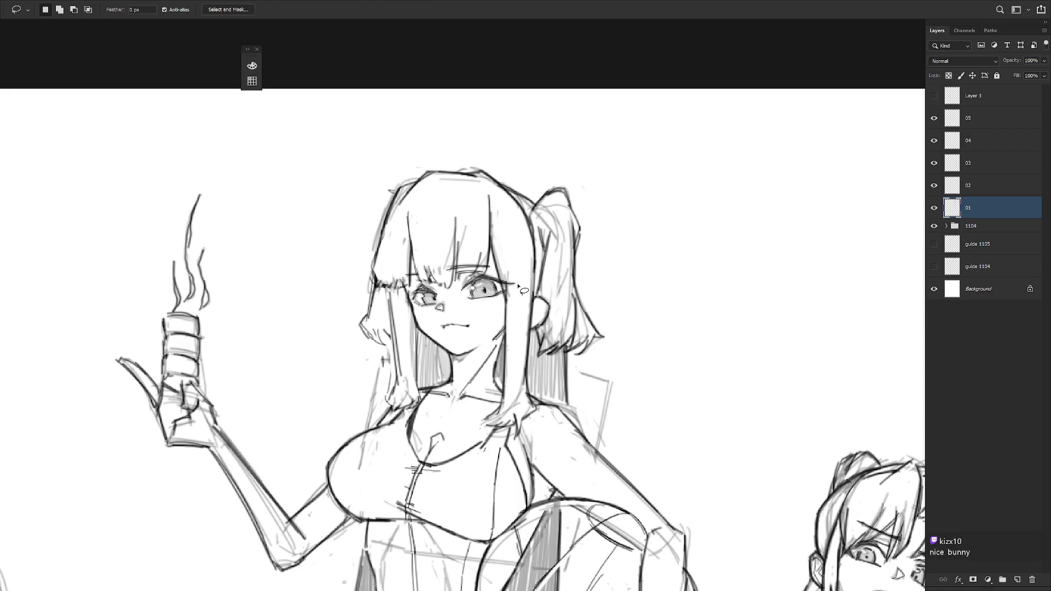
mouse_move(456, 303)
mouse_down()
mouse_move(456, 279)
mouse_move(492, 297)
mouse_up()
key(ctrl+t)
key(Return)
key(b)
scroll(557, 408, down, 3)
scroll(685, 454, down, 3)
scroll(685, 454, up, 3)
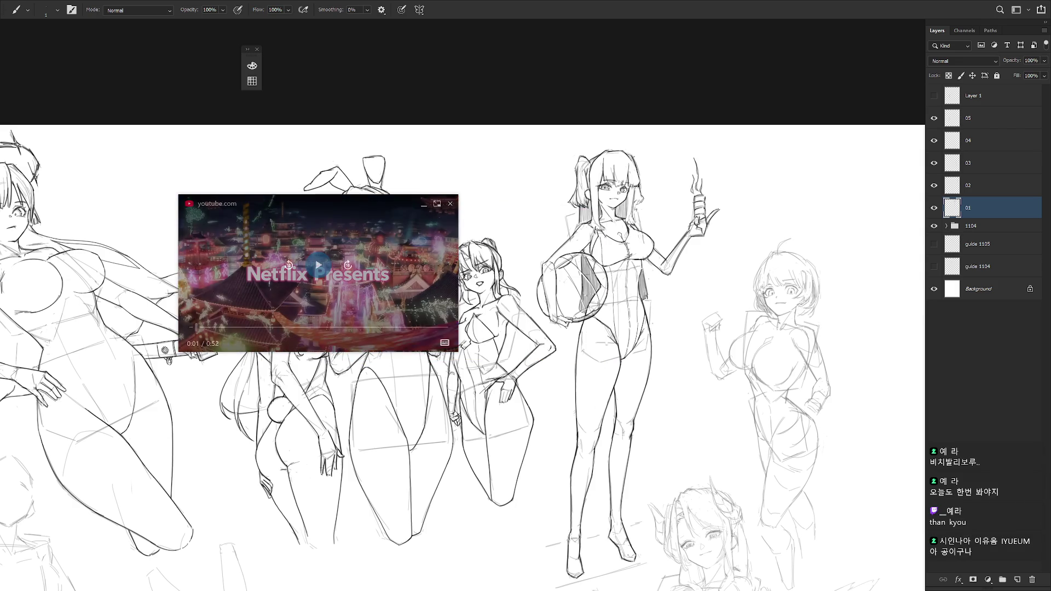
Enlarge the floating Netflix clip window, close it, then enlarge the floating window again.
drag(456, 348, 752, 516)
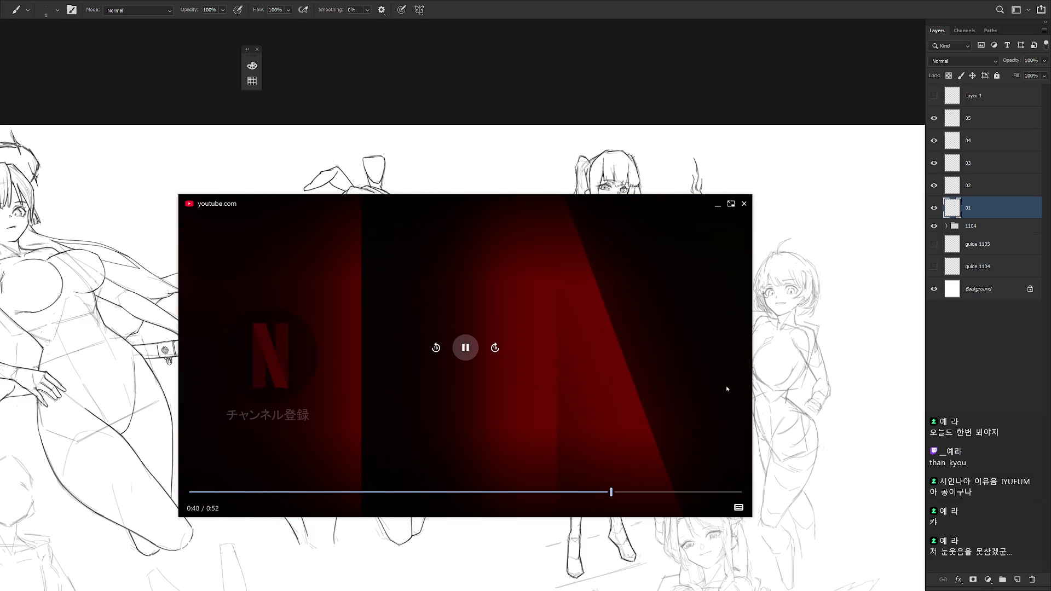
click(744, 204)
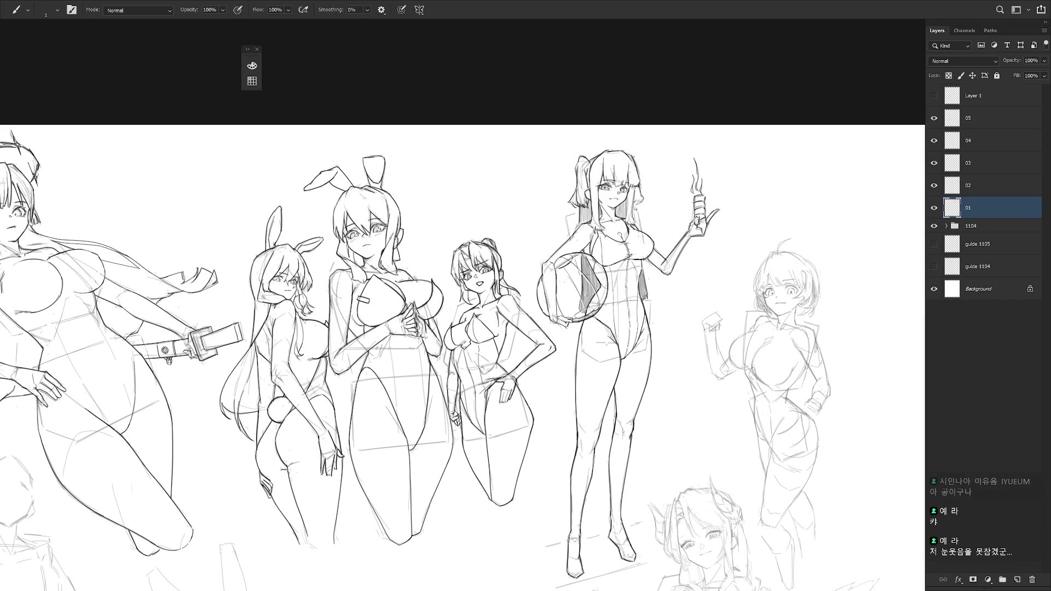
drag(409, 310, 651, 500)
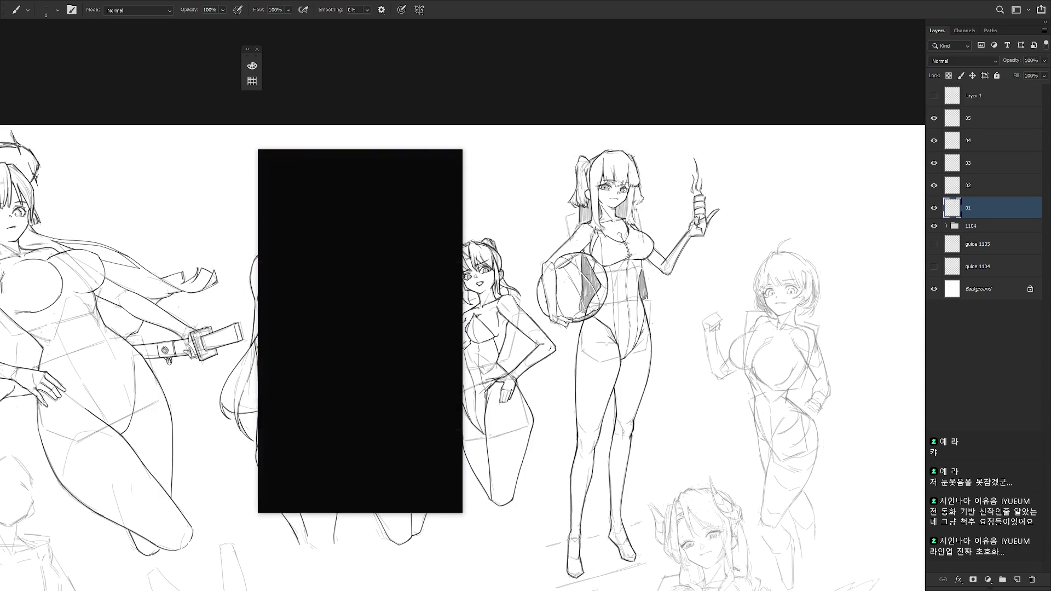
click(454, 159)
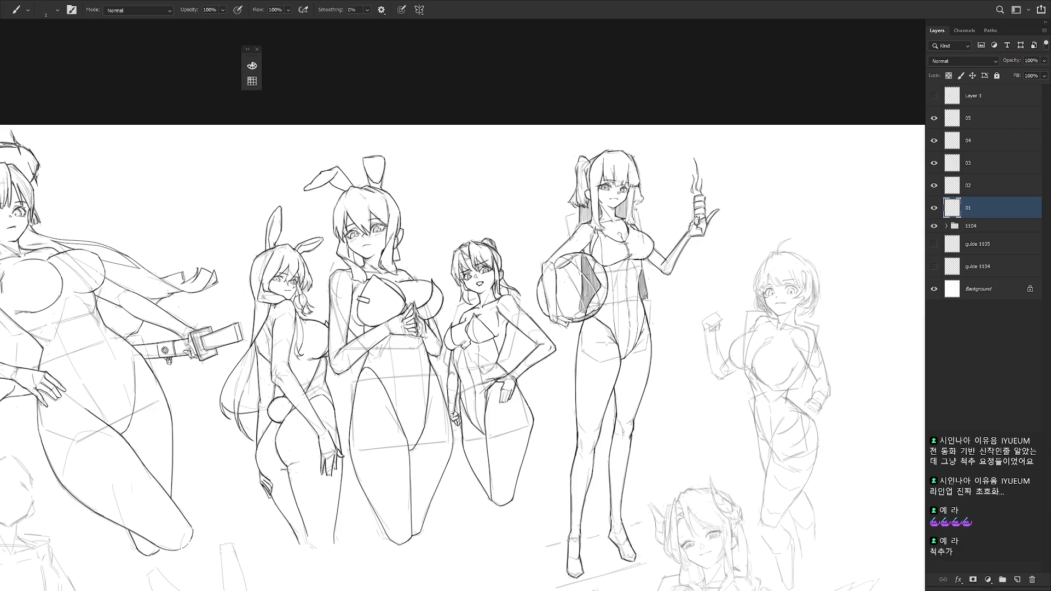
mouse_move(729, 346)
mouse_down()
mouse_move(704, 313)
mouse_move(645, 288)
mouse_up()
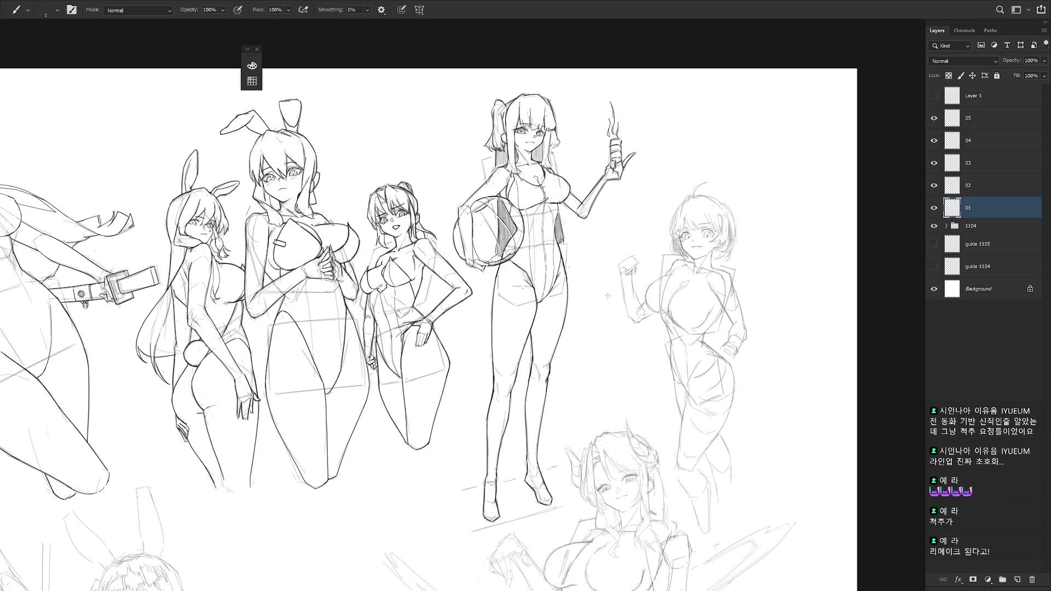
click(934, 185)
click(951, 187)
key(v)
drag(696, 140, 715, 285)
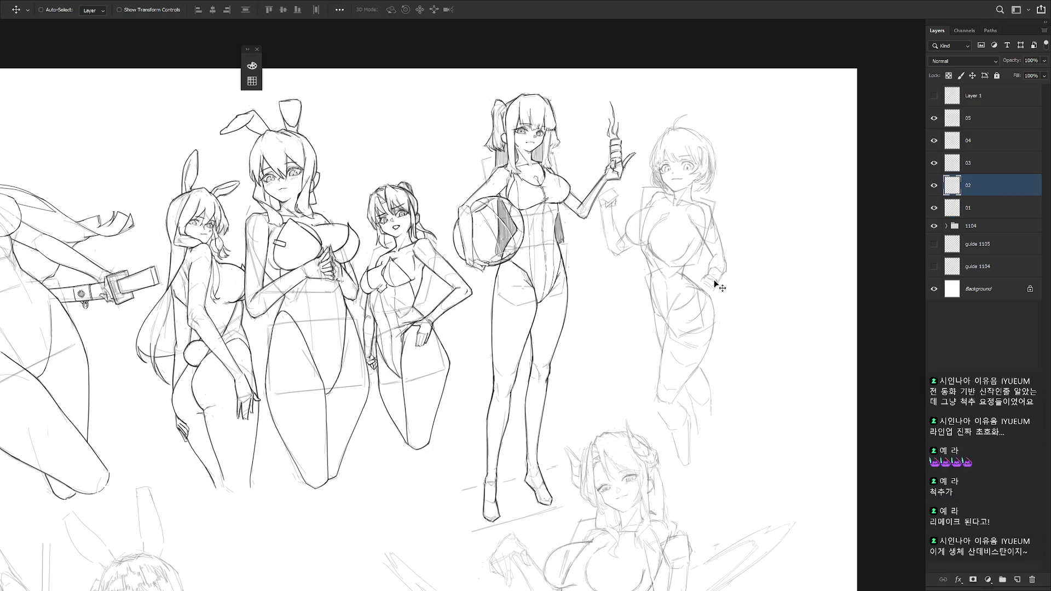
Zoom out and move the ball girl on layer 01 down and to the left.
key(ctrl+minus)
drag(708, 359, 669, 245)
key(b)
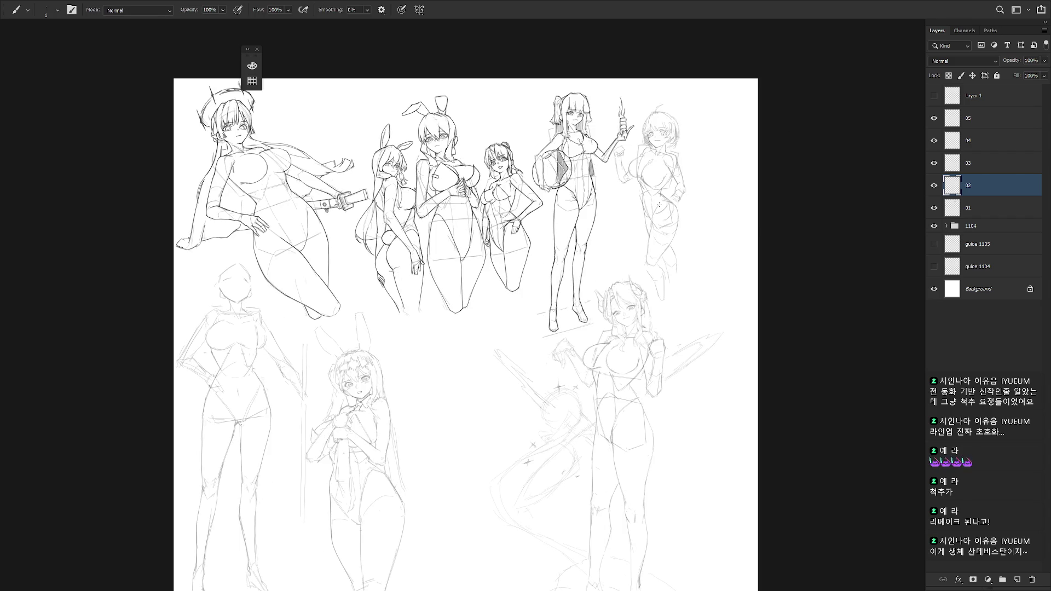
drag(587, 342, 634, 318)
click(973, 208)
key(v)
mouse_move(639, 233)
mouse_down()
mouse_move(569, 393)
mouse_move(511, 463)
mouse_move(501, 452)
mouse_up()
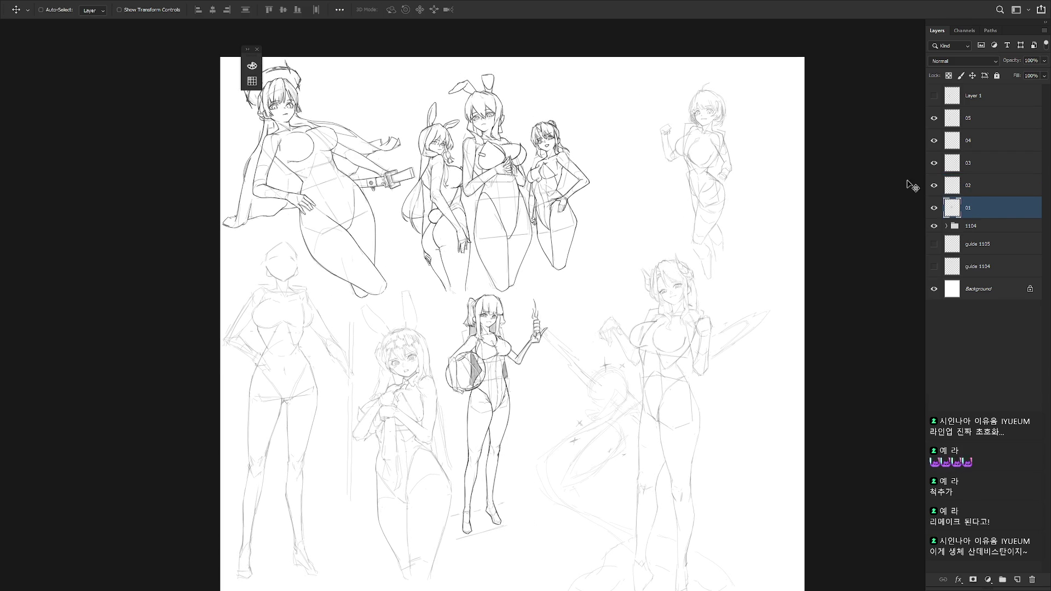
Place the short-haired girl on layer 02 beside the ball girl and nudge the horned girl up.
click(993, 189)
mouse_move(690, 188)
mouse_down()
mouse_move(562, 426)
mouse_move(546, 433)
mouse_up()
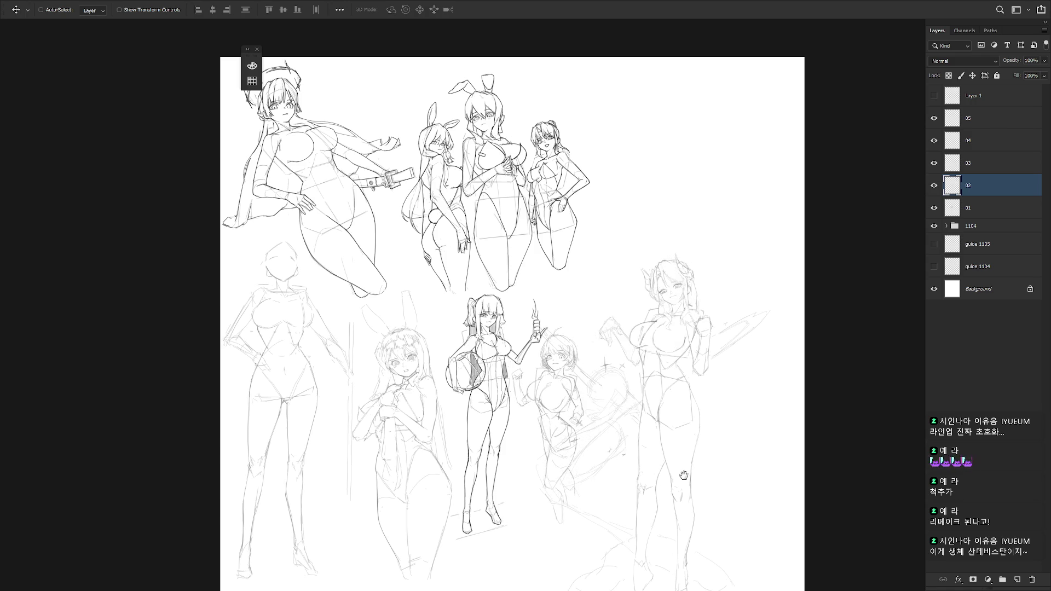
drag(680, 472, 663, 403)
click(986, 164)
mouse_move(726, 372)
mouse_down()
mouse_move(704, 357)
mouse_move(712, 327)
mouse_move(702, 286)
mouse_move(694, 294)
mouse_up()
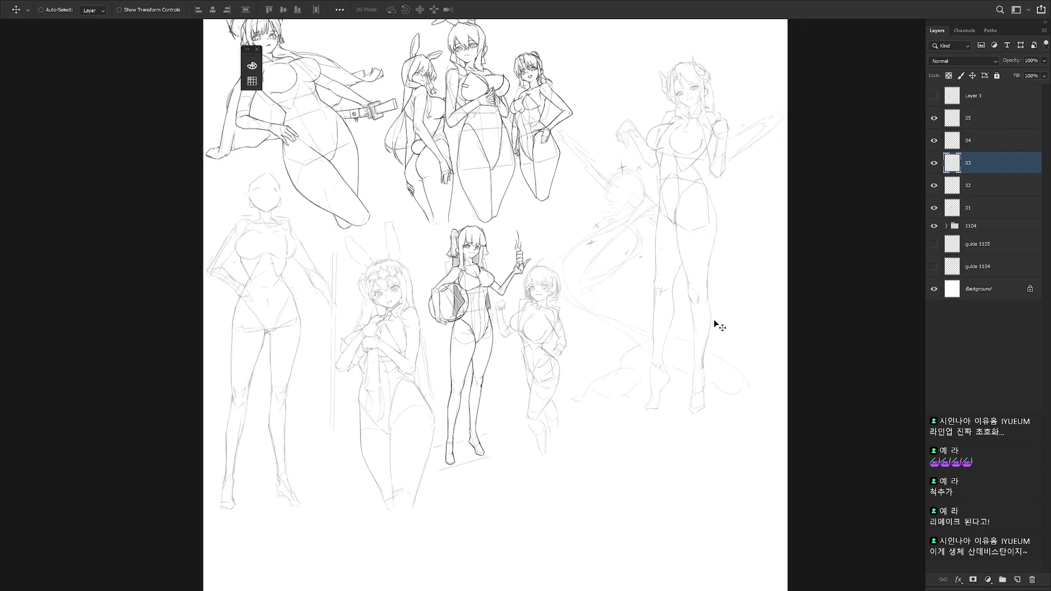
scroll(715, 324, down, 3)
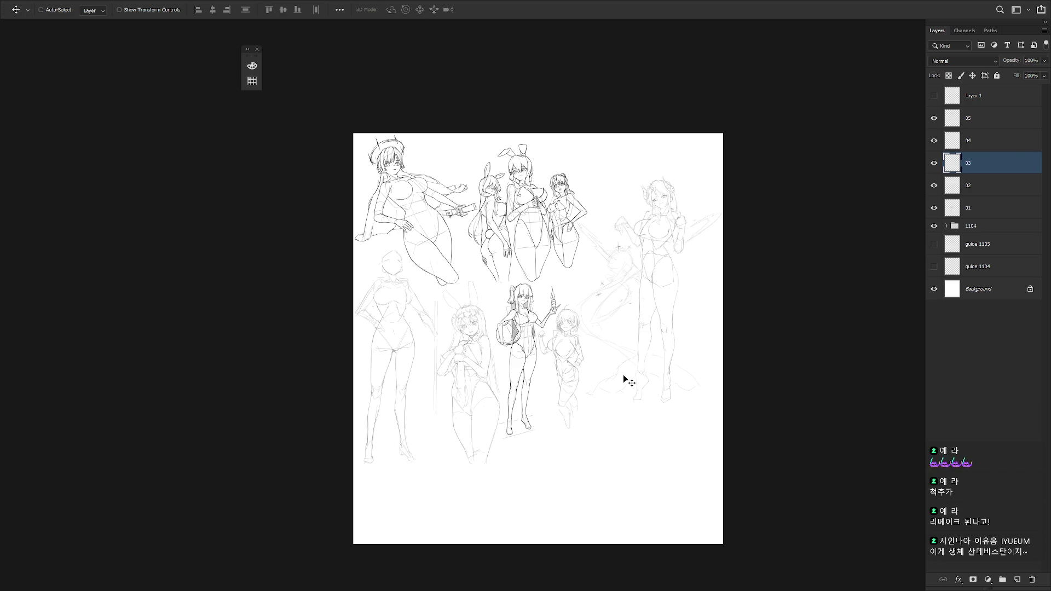
Delete layer 04 with the lower-left standing figure.
click(934, 118)
click(934, 118)
click(934, 140)
click(934, 140)
click(971, 141)
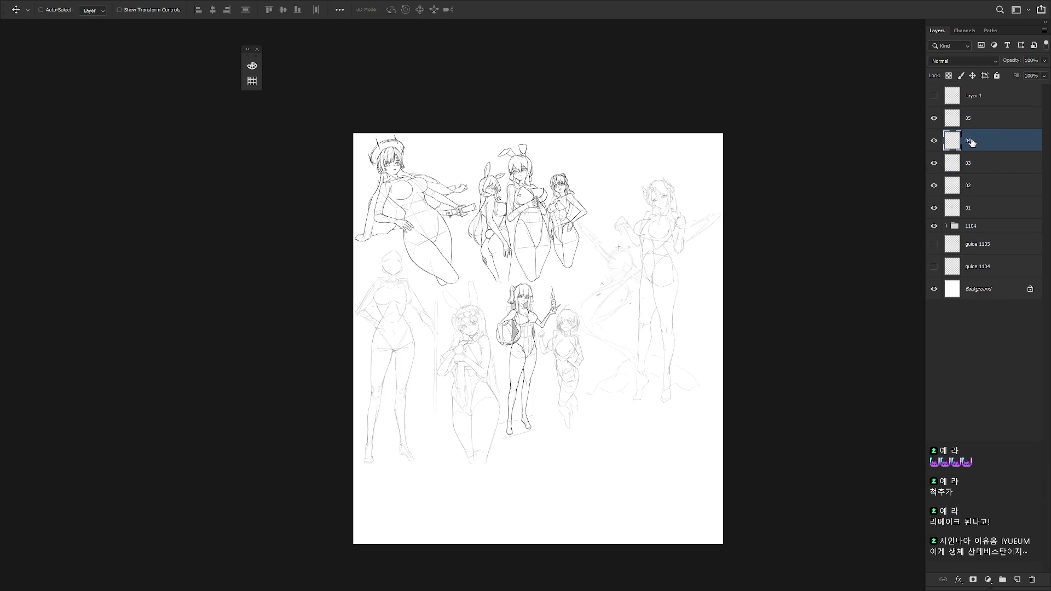
scroll(621, 335, up, 2)
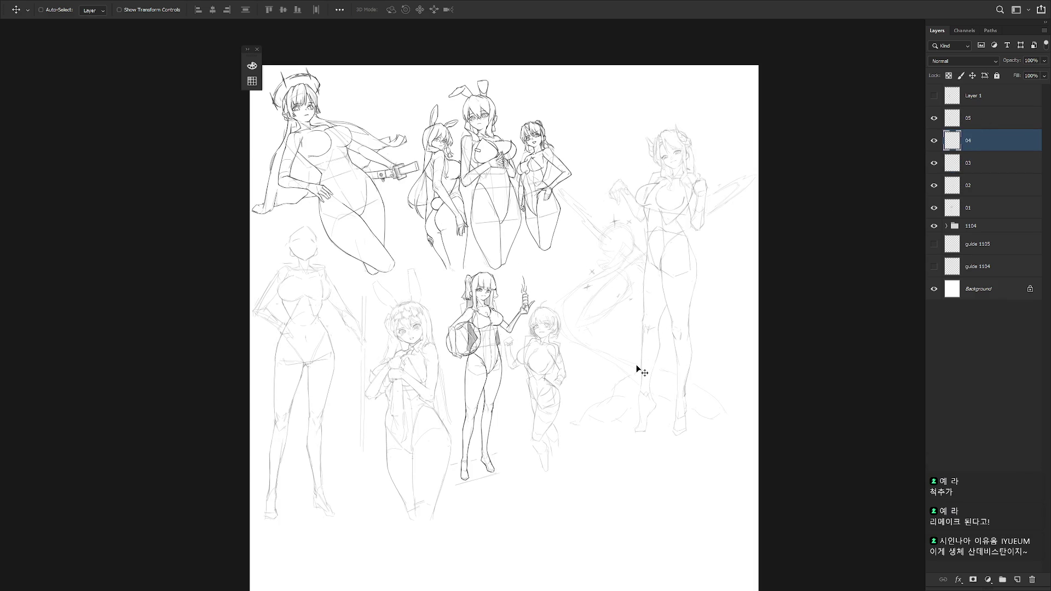
key(Delete)
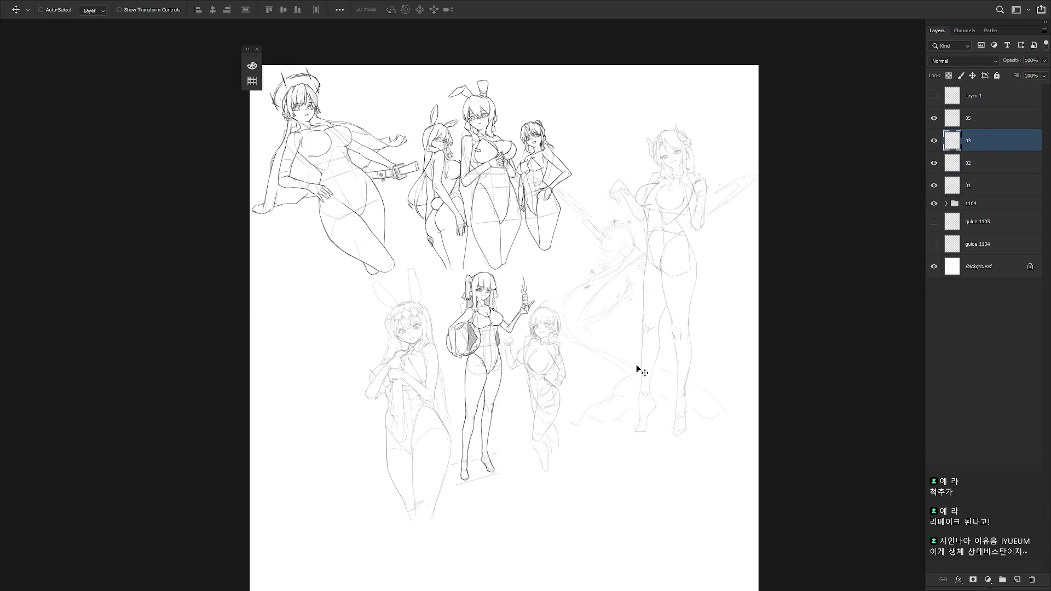
Hide the horned girl's layer 03.
ctrl+click(638, 368)
scroll(657, 362, up, 2)
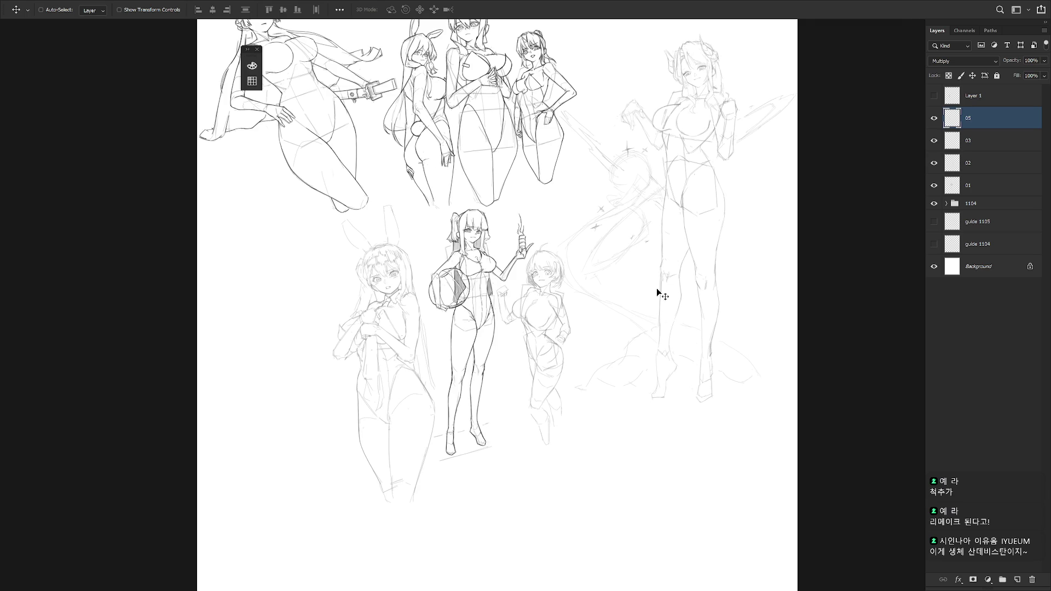
key(b)
click(980, 144)
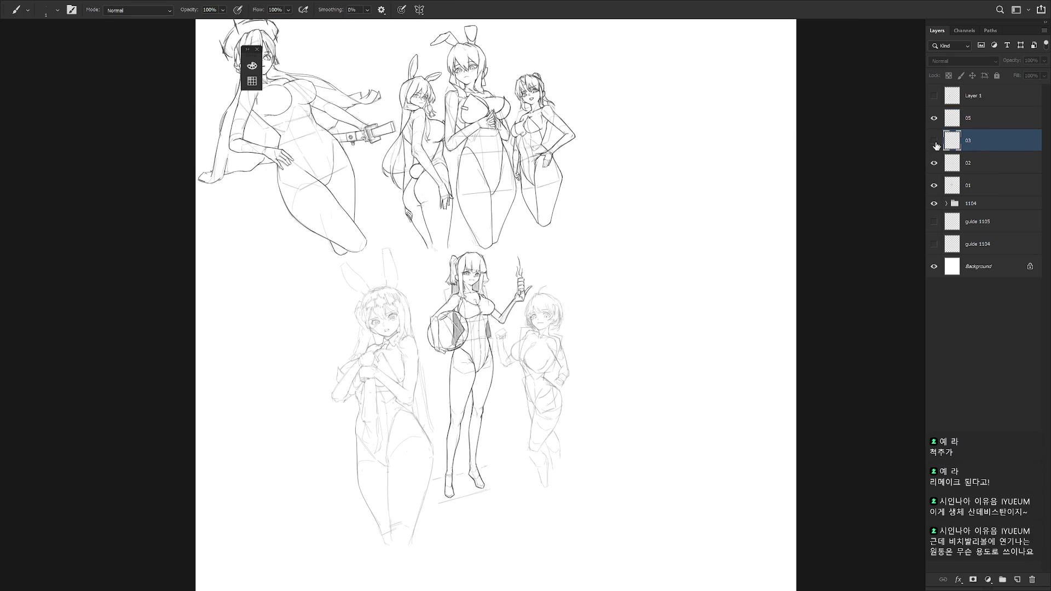
On layer 02, darken the left edge of the short-haired girl's head.
click(975, 163)
scroll(604, 249, up, 3)
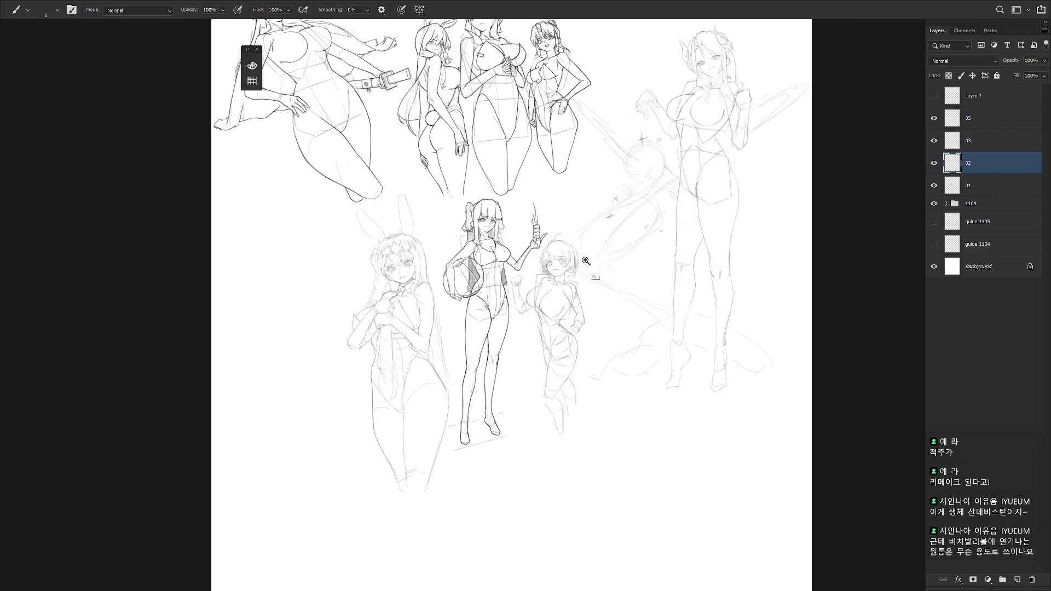
right_click(611, 251)
click(981, 167)
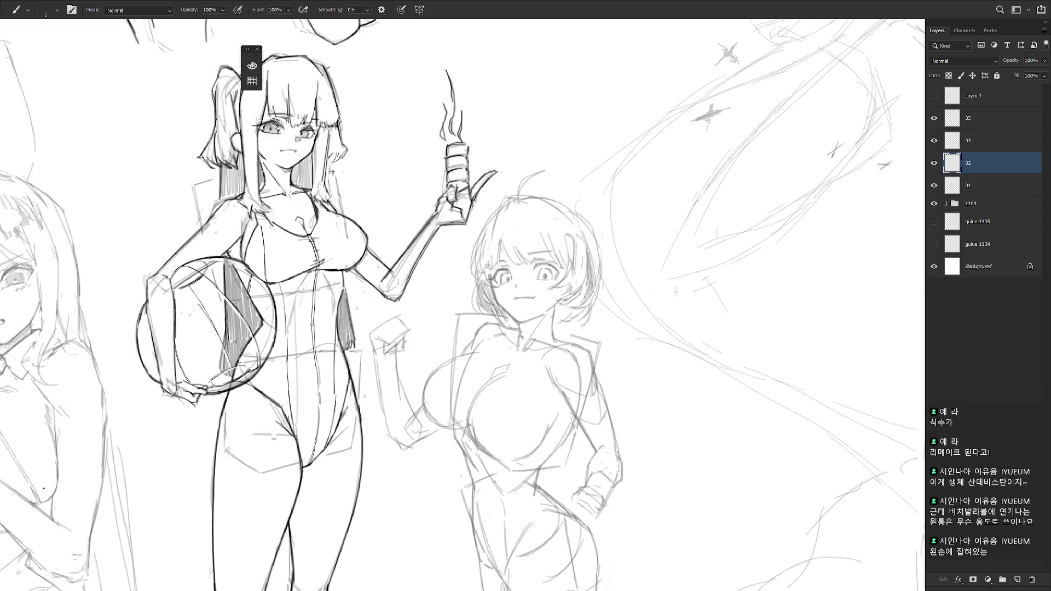
right_click(501, 224)
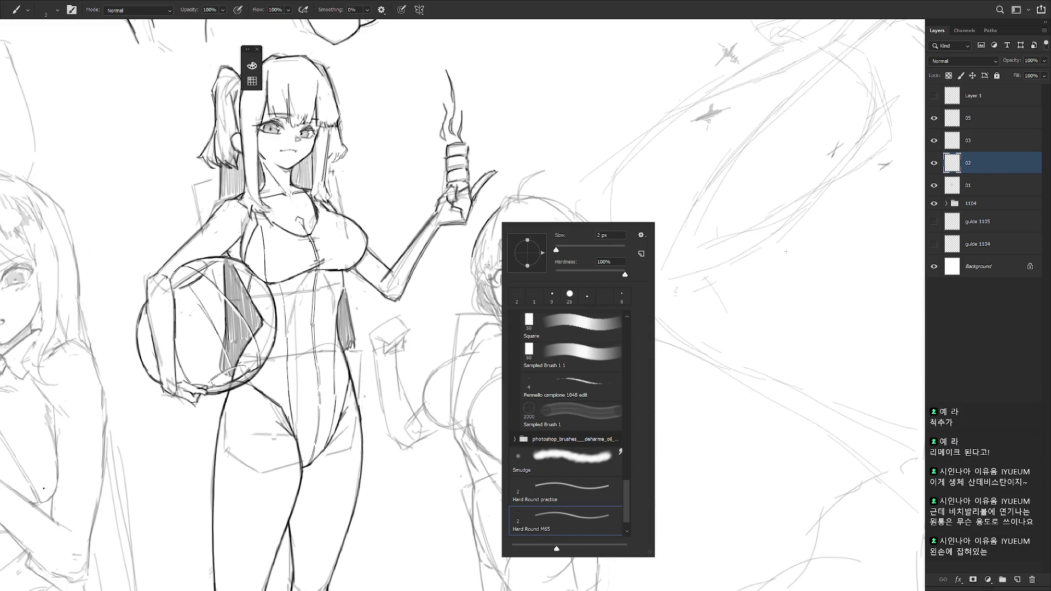
key(Escape)
mouse_move(474, 249)
mouse_down()
mouse_move(471, 274)
mouse_move(500, 290)
mouse_move(492, 299)
mouse_move(496, 281)
mouse_move(512, 315)
mouse_move(535, 314)
mouse_up()
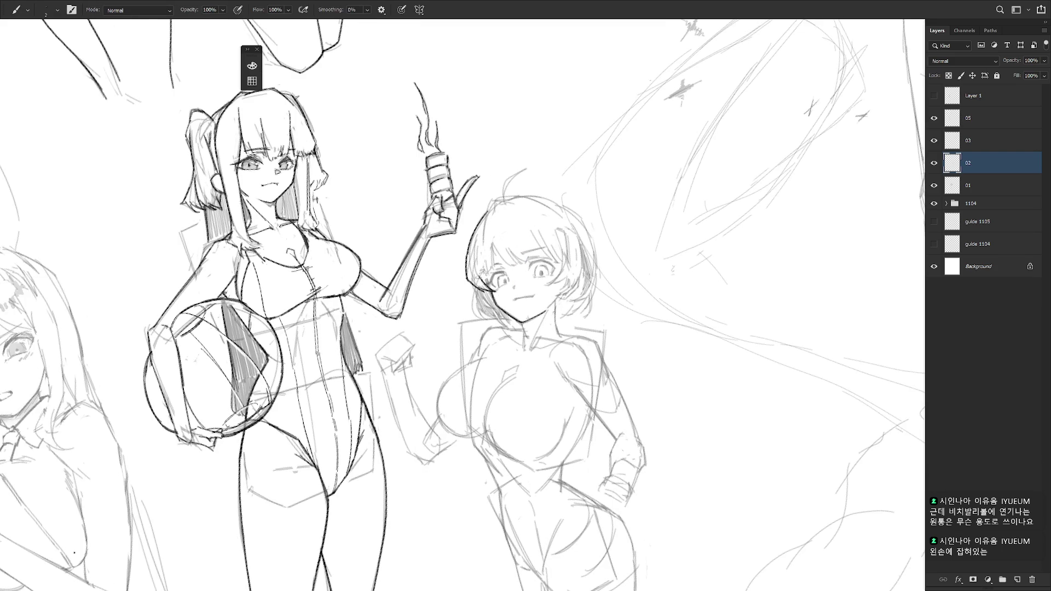
Ink both sides of the short-haired girl's neck, then reset the view upright.
drag(541, 312, 565, 362)
drag(515, 319, 516, 346)
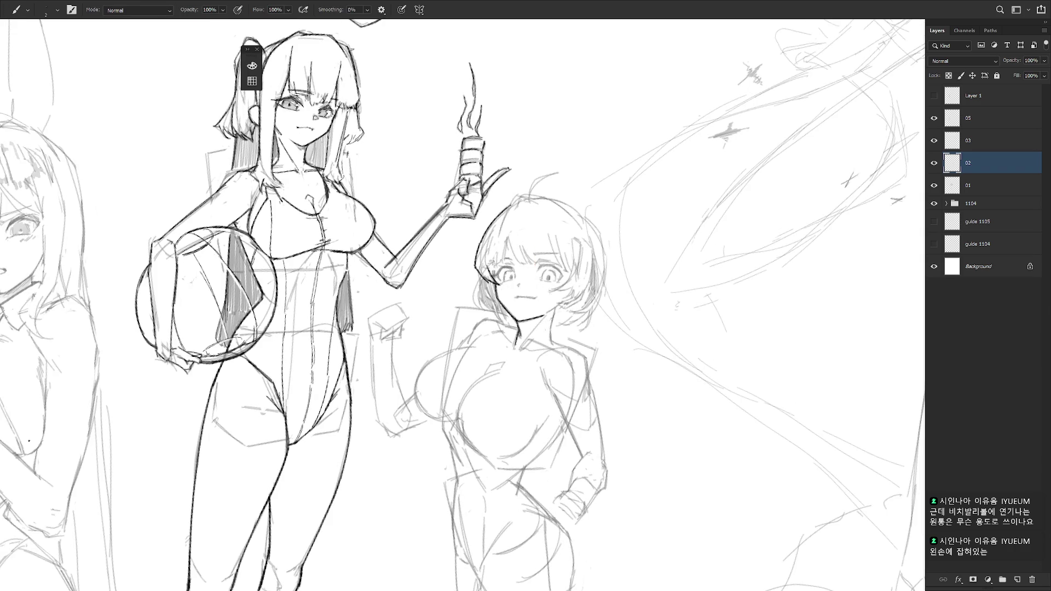
mouse_move(552, 309)
mouse_down()
mouse_move(553, 337)
mouse_move(587, 309)
mouse_up()
key(r)
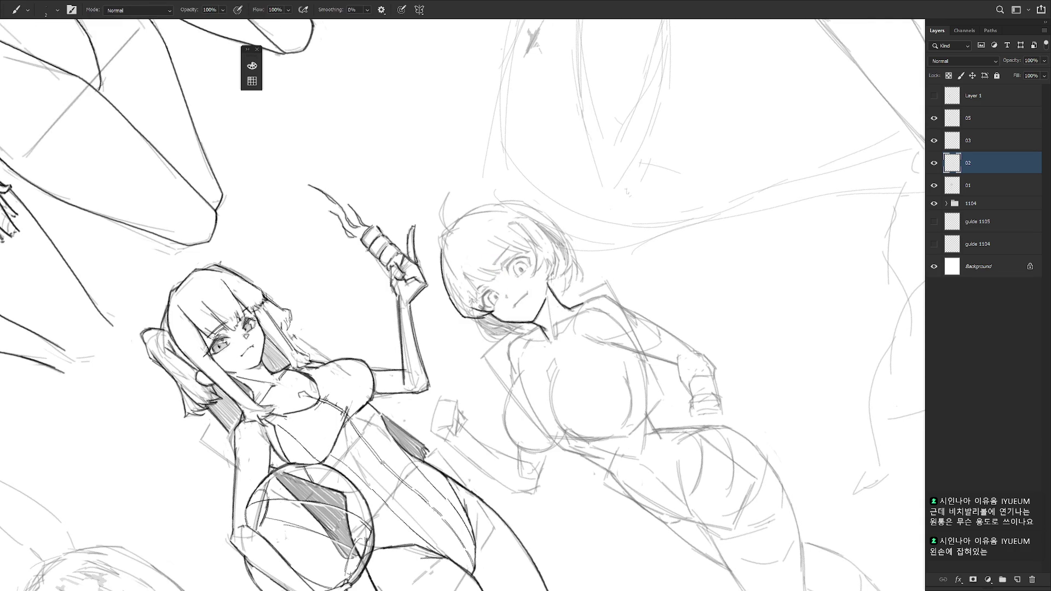
key(Escape)
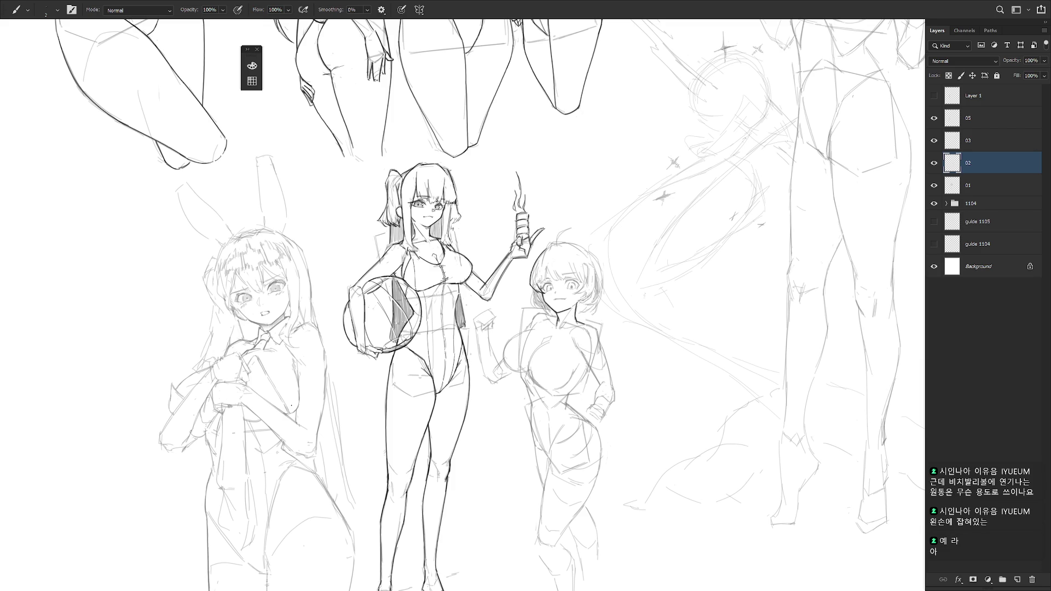
click(986, 186)
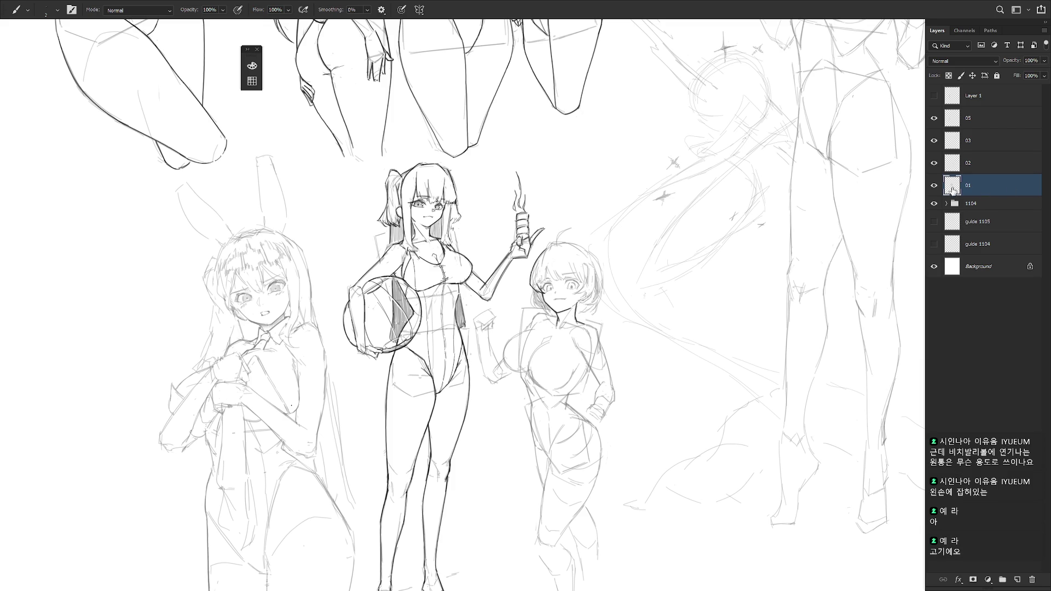
On layer 01, draw the stick below the smoking skewer down through the ball girl's hand.
ctrl+click(548, 239)
click(553, 202)
drag(548, 163, 550, 215)
key(ctrl+z)
drag(548, 163, 551, 195)
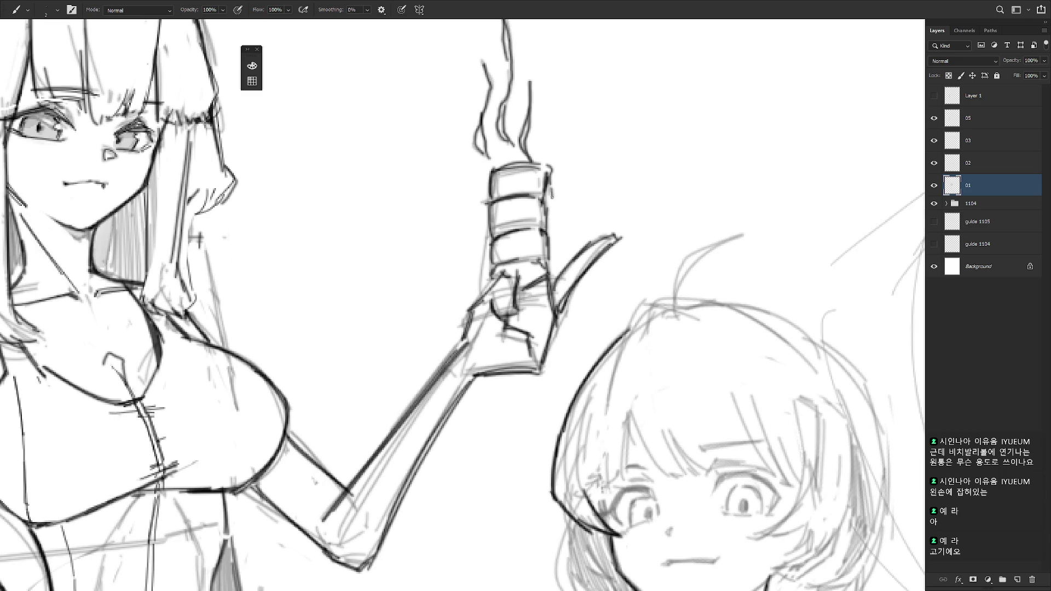
Add vertical lines across the raised hand and erase their stray parts.
drag(509, 328, 509, 384)
drag(515, 329, 515, 388)
key(e)
drag(514, 335, 513, 397)
key(b)
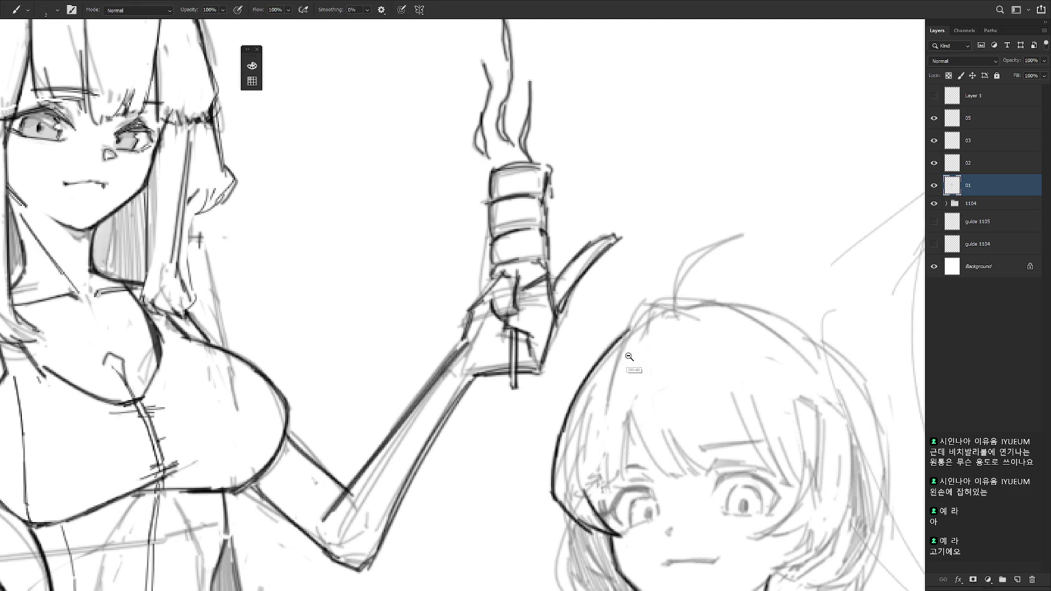
scroll(651, 337, down, 5)
scroll(647, 442, down, 2)
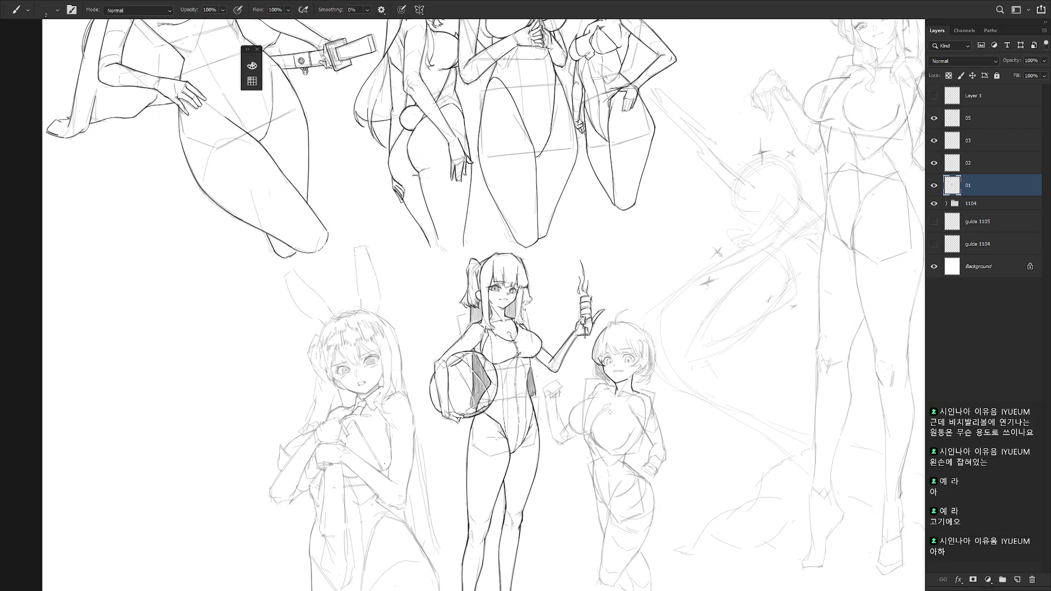
scroll(594, 334, up, 2)
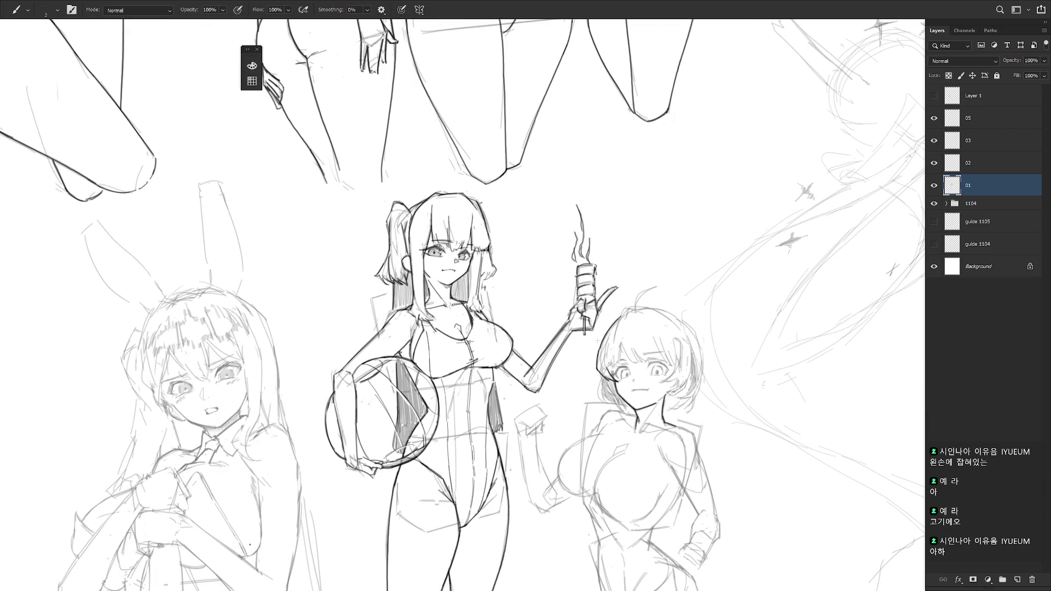
scroll(596, 340, down, 1)
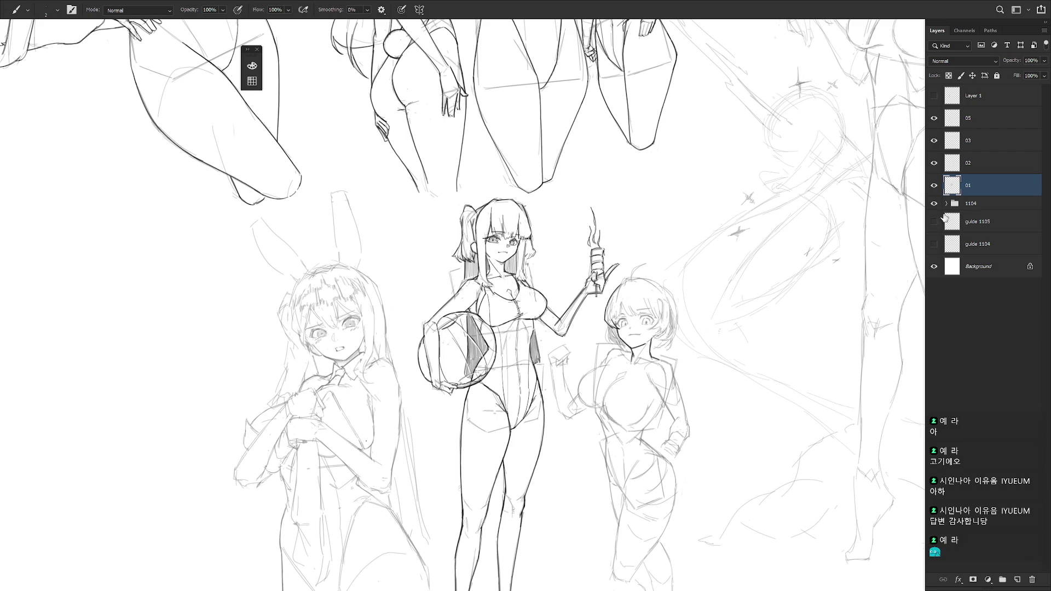
On layer 02, add a bold strand and darken the short-haired girl's left hair outline.
ctrl+click(662, 299)
scroll(673, 275, up, 3)
scroll(672, 275, up, 3)
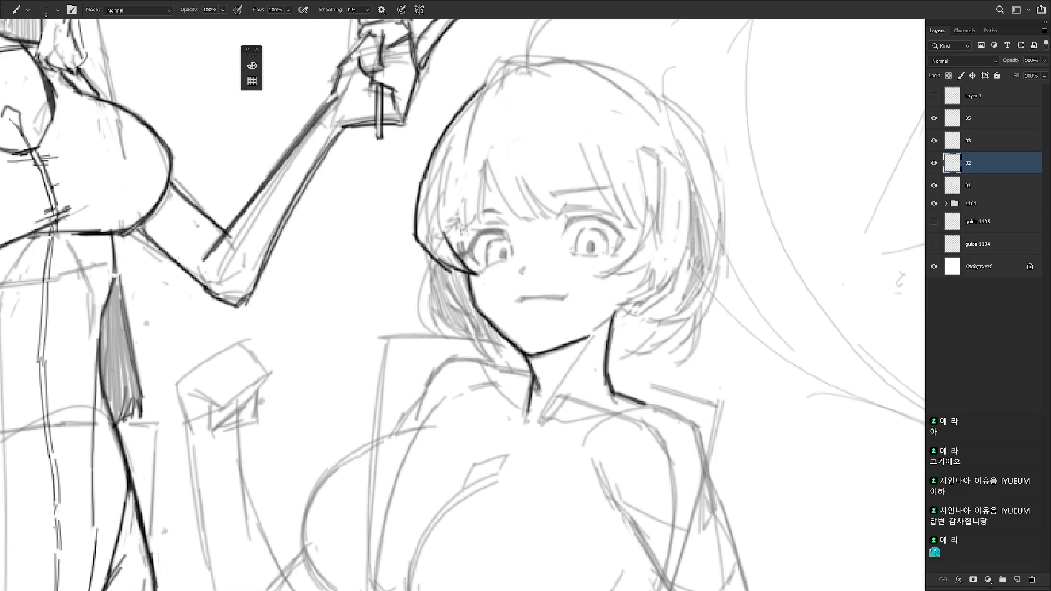
scroll(673, 329, down, 1)
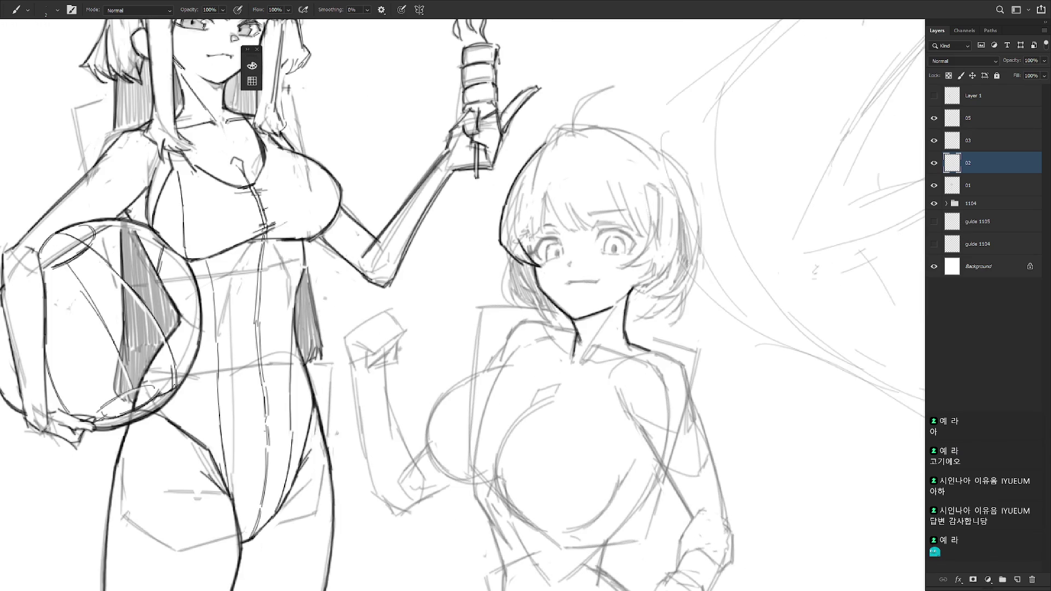
mouse_move(634, 290)
mouse_down()
mouse_move(669, 277)
mouse_move(672, 265)
mouse_up()
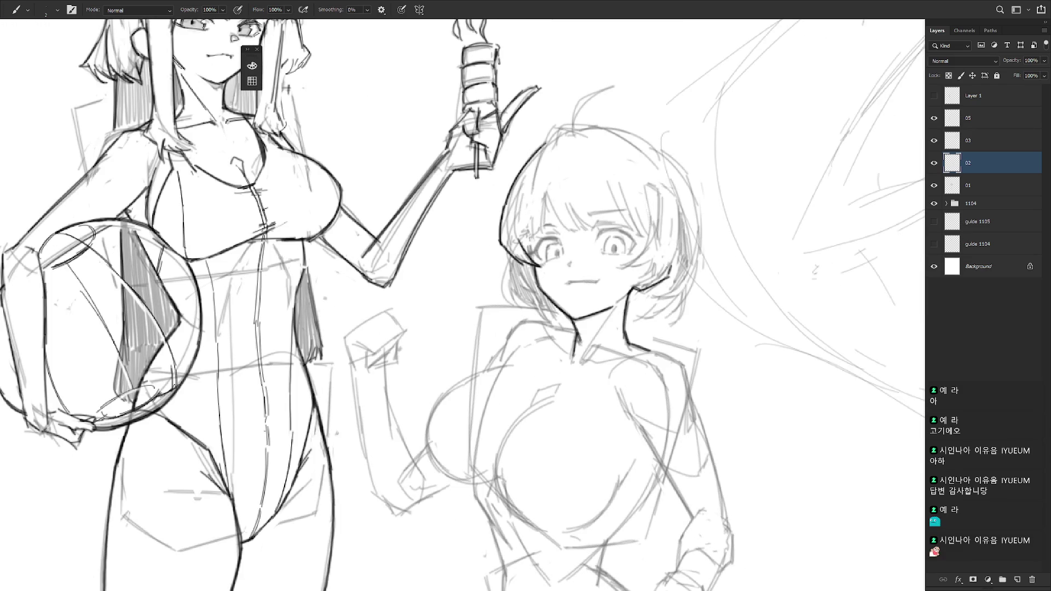
scroll(614, 266, up, 1)
mouse_move(510, 266)
mouse_down()
mouse_move(503, 312)
mouse_move(524, 327)
mouse_up()
drag(512, 284, 526, 330)
key(r)
drag(619, 343, 595, 398)
drag(514, 305, 543, 360)
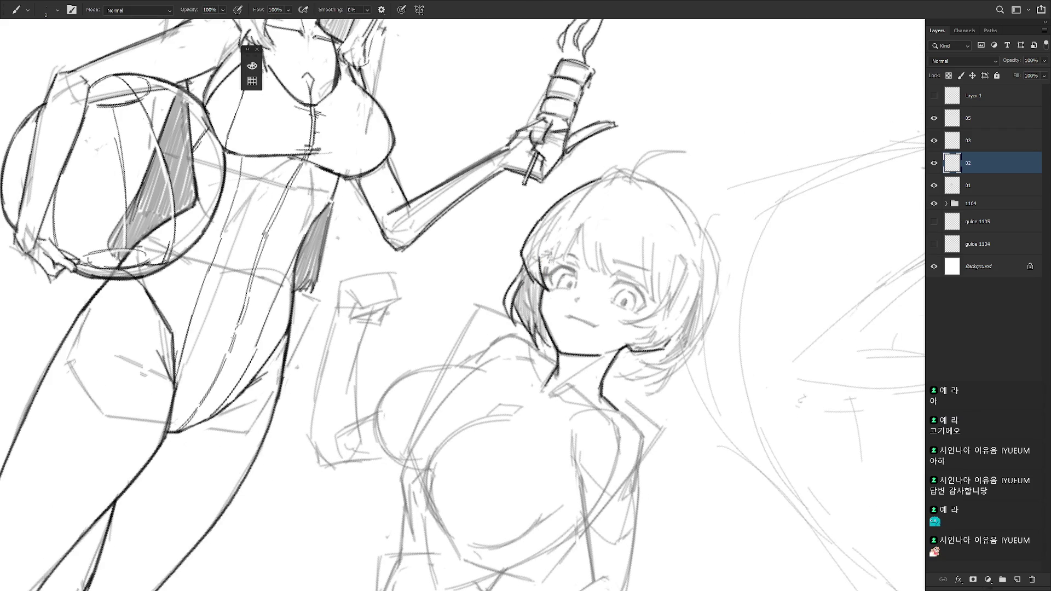
key(Escape)
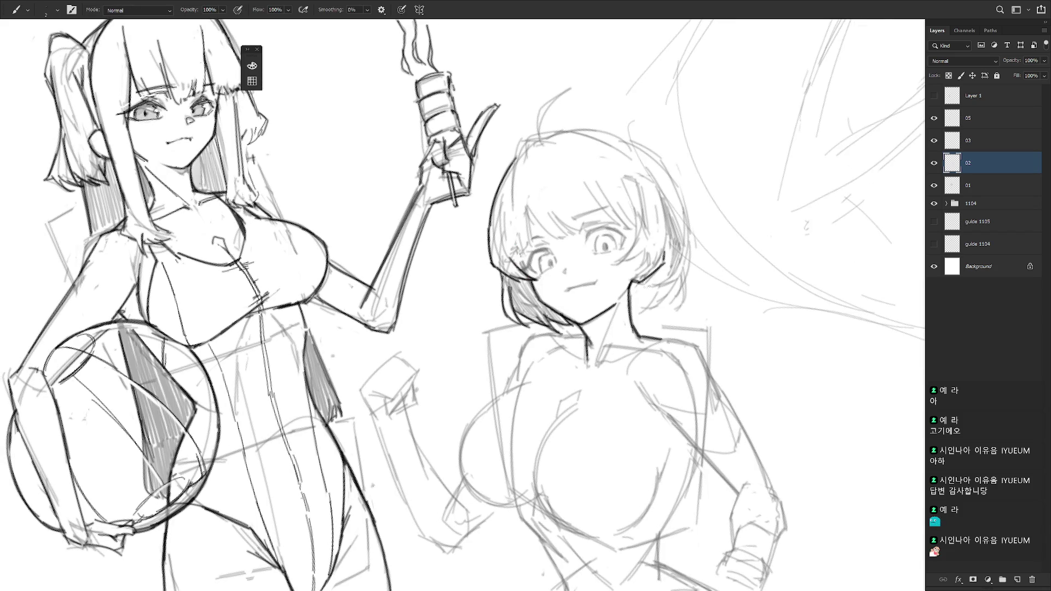
Draw new hair strands beside her face and near her forehead.
drag(516, 231, 523, 268)
mouse_move(527, 230)
mouse_down()
mouse_move(515, 259)
mouse_move(527, 246)
mouse_up()
drag(535, 206, 527, 246)
drag(570, 204, 579, 261)
drag(573, 216, 596, 270)
drag(586, 230, 604, 268)
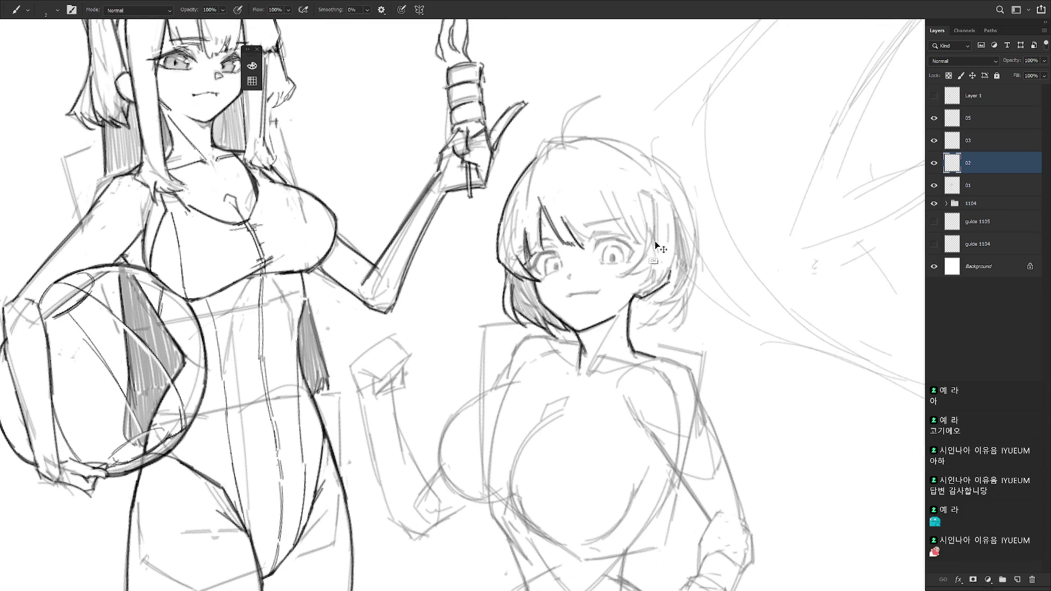
key(ctrl+z)
Redraw darker strands across the bangs and add dark strokes beside her cheek.
drag(560, 215, 575, 244)
drag(583, 200, 605, 237)
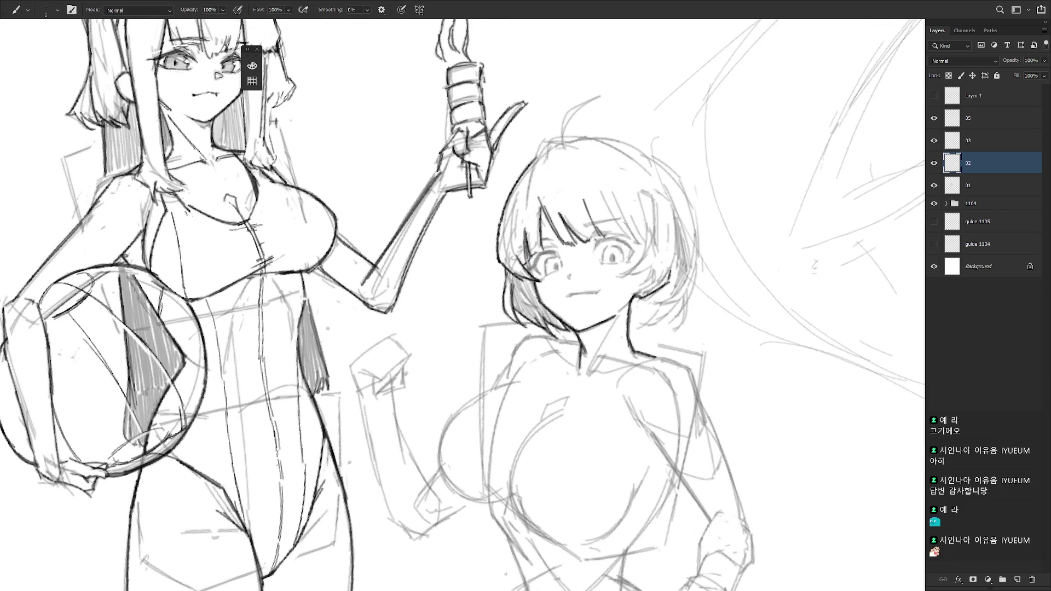
drag(604, 193, 640, 246)
key(ctrl+z)
key(ctrl+z)
key(ctrl+z)
mouse_move(641, 196)
mouse_down()
mouse_move(646, 258)
mouse_move(618, 276)
mouse_move(649, 272)
mouse_move(641, 285)
mouse_move(652, 287)
mouse_up()
drag(679, 243, 652, 288)
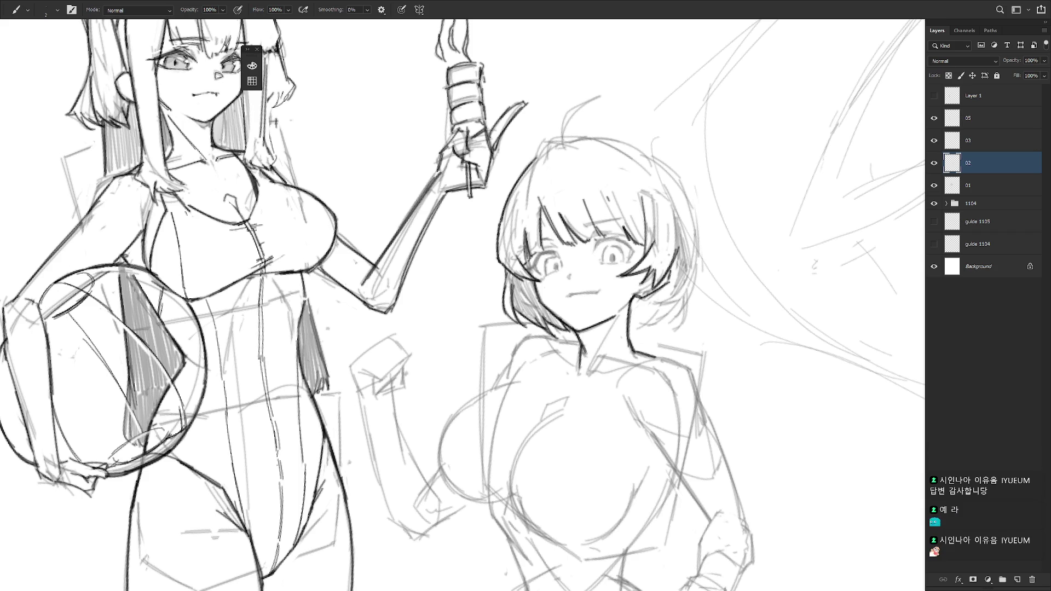
scroll(712, 298, down, 4)
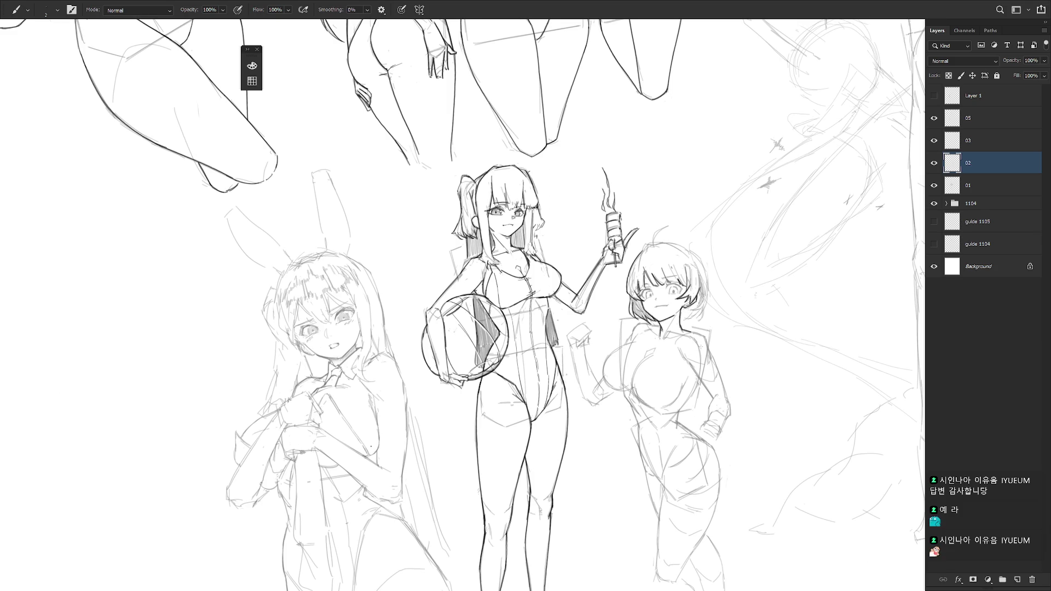
Darken the top of the short-haired girl's head with short hair strokes.
scroll(619, 263, up, 3)
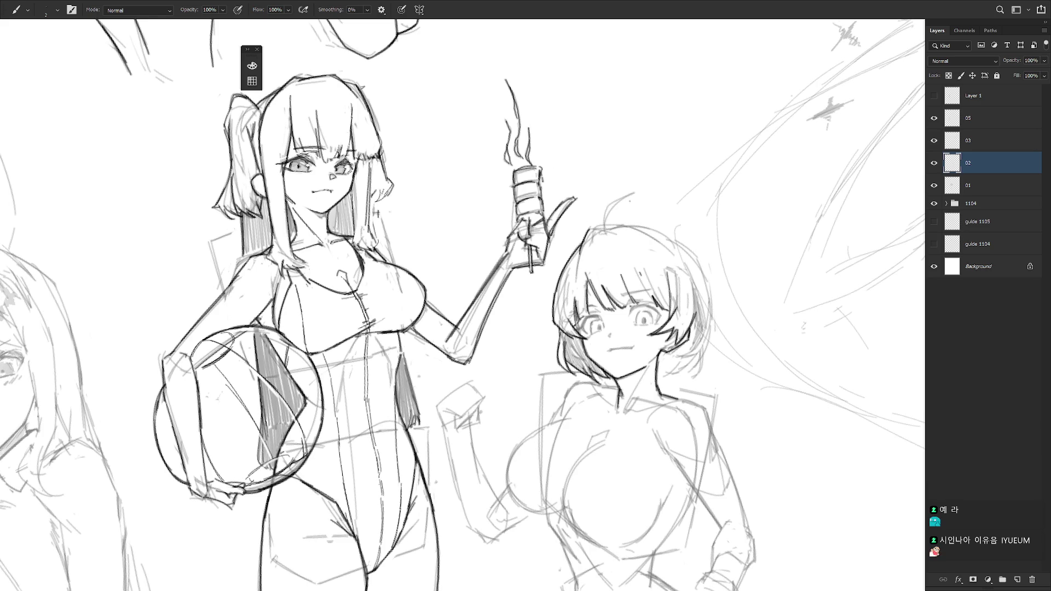
mouse_move(588, 233)
mouse_down()
mouse_move(630, 224)
mouse_move(608, 203)
mouse_move(635, 193)
mouse_move(701, 257)
mouse_move(729, 328)
mouse_up()
drag(481, 210, 526, 188)
drag(603, 274, 685, 356)
mouse_move(644, 307)
mouse_down()
mouse_move(614, 258)
mouse_move(575, 340)
mouse_up()
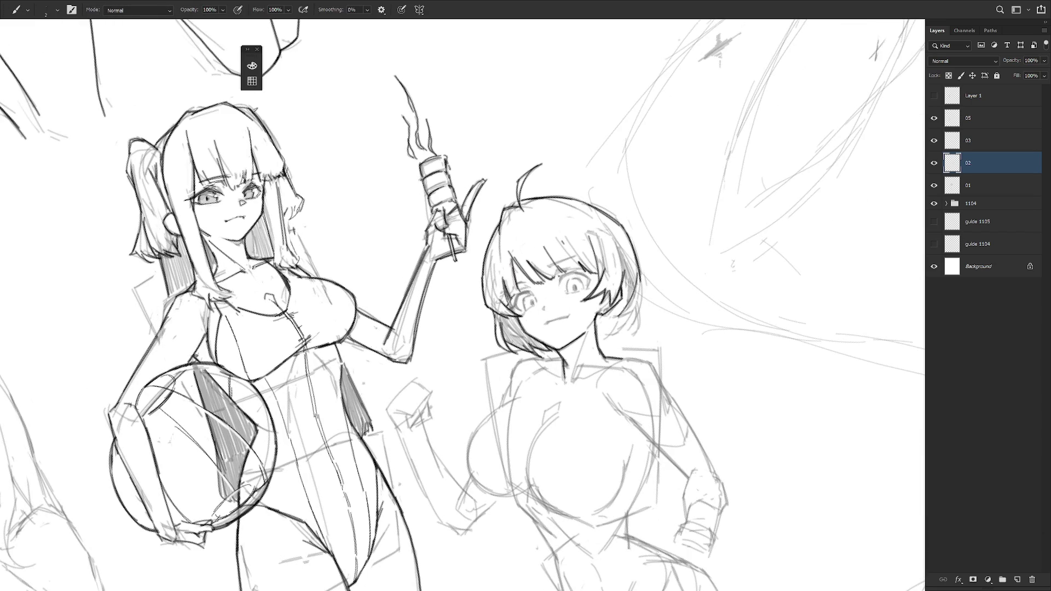
Strengthen her right hair edge and hatch the lower right hair tips.
mouse_move(631, 258)
mouse_down()
mouse_move(620, 291)
mouse_move(637, 317)
mouse_up()
drag(641, 277, 633, 339)
mouse_move(642, 311)
mouse_down()
mouse_move(633, 338)
mouse_move(619, 333)
mouse_up()
mouse_move(635, 320)
mouse_down()
mouse_move(612, 335)
mouse_move(610, 322)
mouse_move(606, 340)
mouse_up()
drag(622, 326, 600, 343)
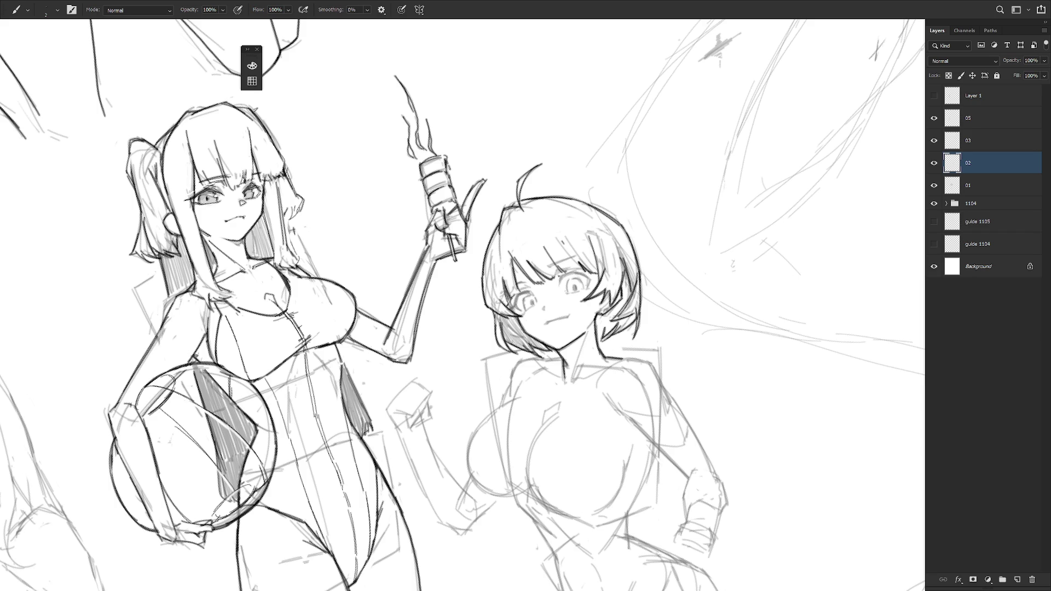
scroll(664, 355, down, 4)
scroll(664, 355, up, 2)
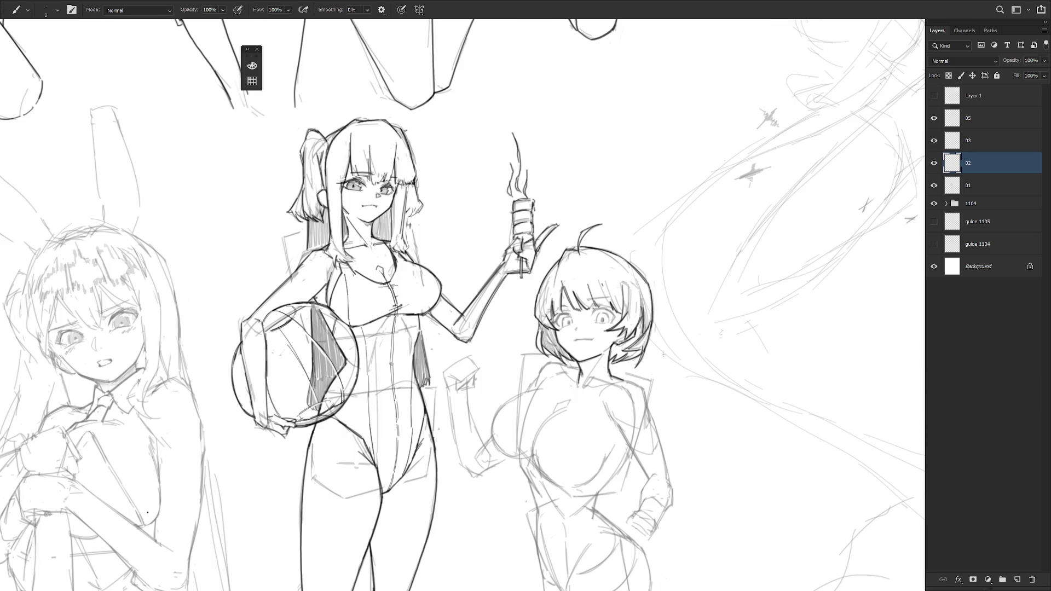
Add dark strokes at the short-haired girl's neck and collar.
mouse_move(664, 355)
mouse_down()
mouse_move(680, 317)
mouse_move(595, 300)
mouse_up()
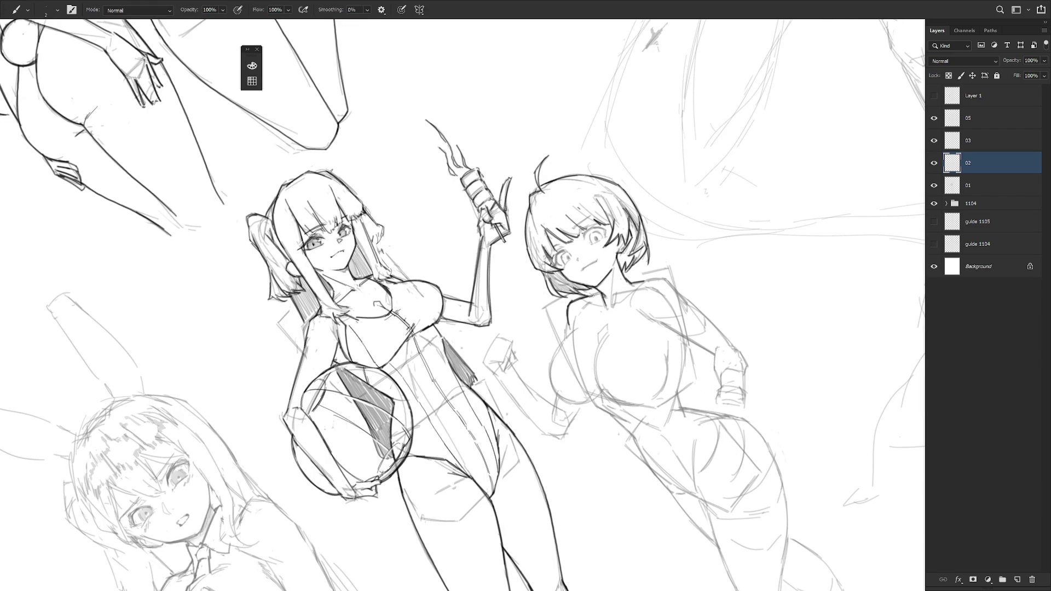
drag(587, 298, 600, 292)
scroll(658, 382, down, 2)
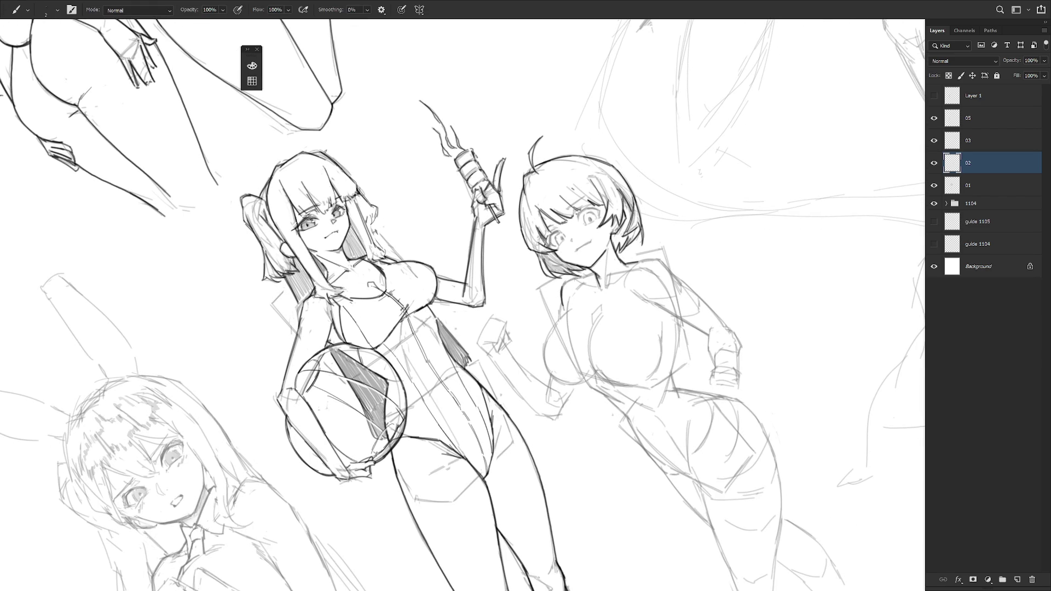
drag(568, 281, 594, 270)
scroll(719, 355, down, 3)
scroll(562, 405, up, 3)
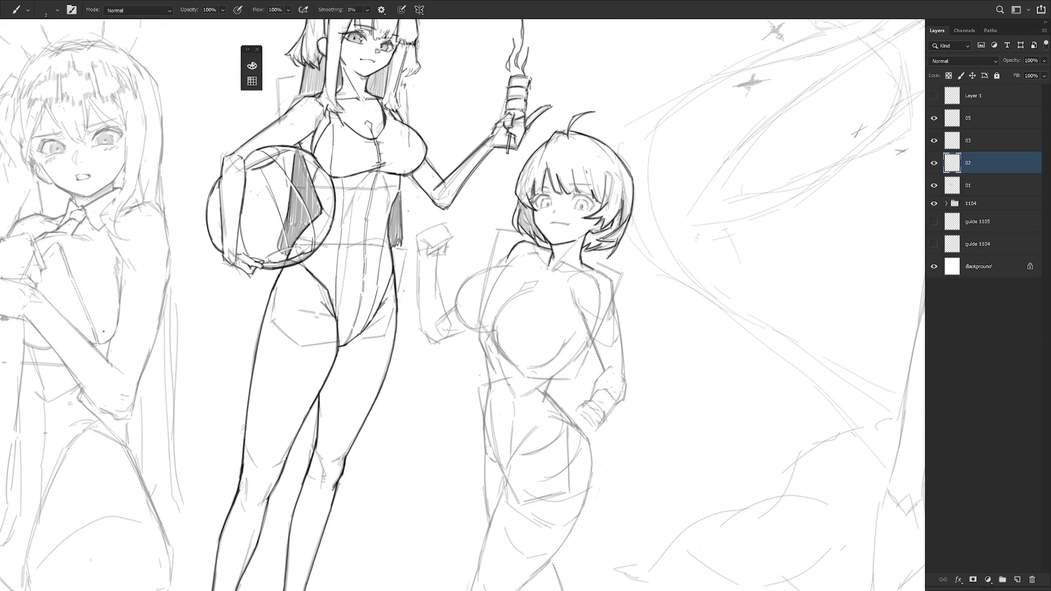
scroll(563, 410, up, 1)
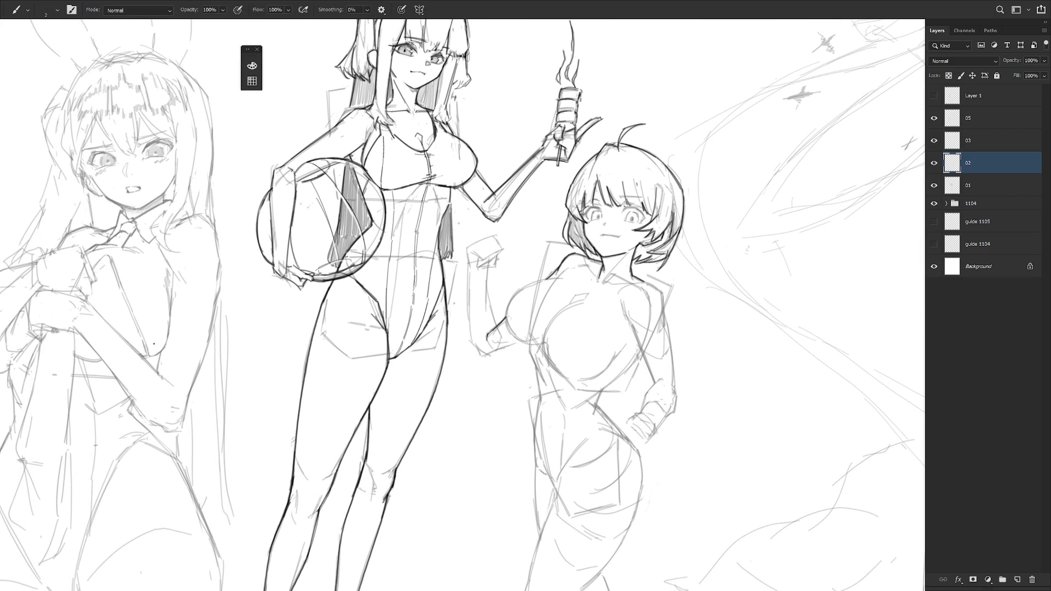
Darken the contour of her raised arm with thin lines beside it.
drag(488, 287, 495, 327)
drag(467, 261, 469, 339)
key(ctrl+z)
drag(468, 266, 469, 330)
key(r)
drag(545, 355, 519, 350)
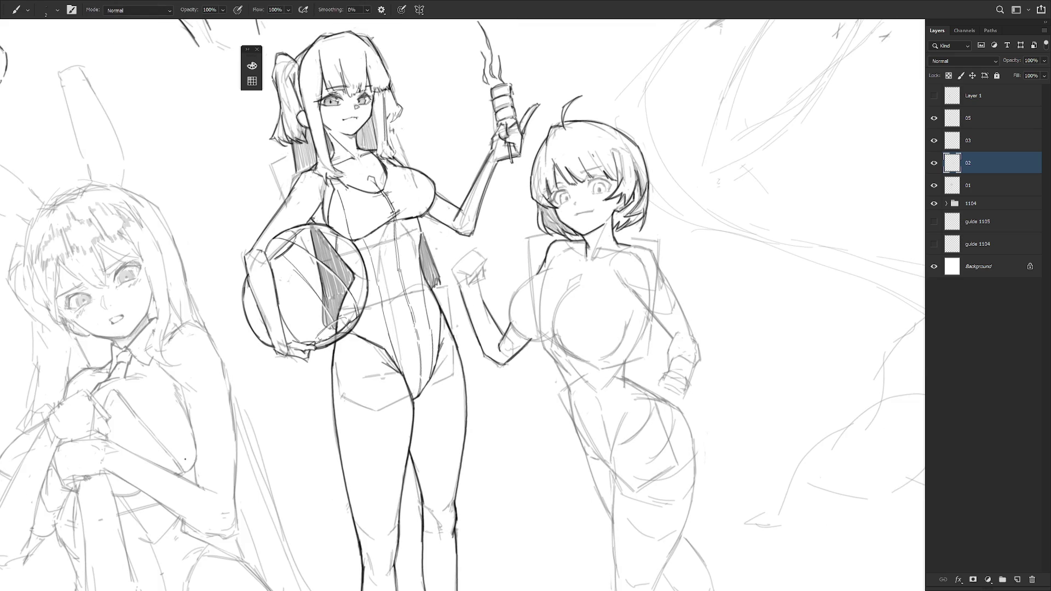
mouse_move(629, 343)
mouse_down()
mouse_move(514, 335)
mouse_move(521, 285)
mouse_move(543, 264)
mouse_up()
key(e)
key(b)
Retry the chest and shoulder outline and darken the left chest outline.
key(ctrl+z)
mouse_move(510, 299)
mouse_down()
mouse_move(537, 266)
mouse_move(511, 330)
mouse_move(603, 438)
mouse_up()
key(ctrl+z)
key(ctrl+z)
key(r)
drag(505, 240, 511, 282)
key(r+Escape)
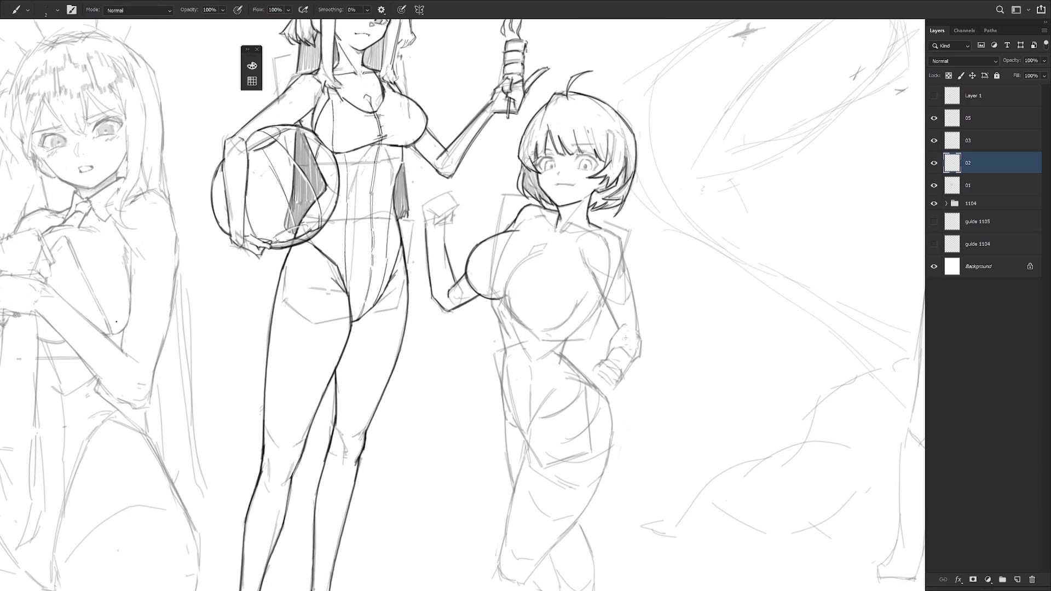
Darken the underside of the right breast, extending the line toward the waist.
drag(597, 294, 566, 344)
key(ctrl+z)
drag(597, 294, 573, 345)
drag(565, 341, 601, 392)
key(ctrl+z)
Ink a curved line on the short-haired girl's chest, tilting the view about 30°.
scroll(637, 383, down, 2)
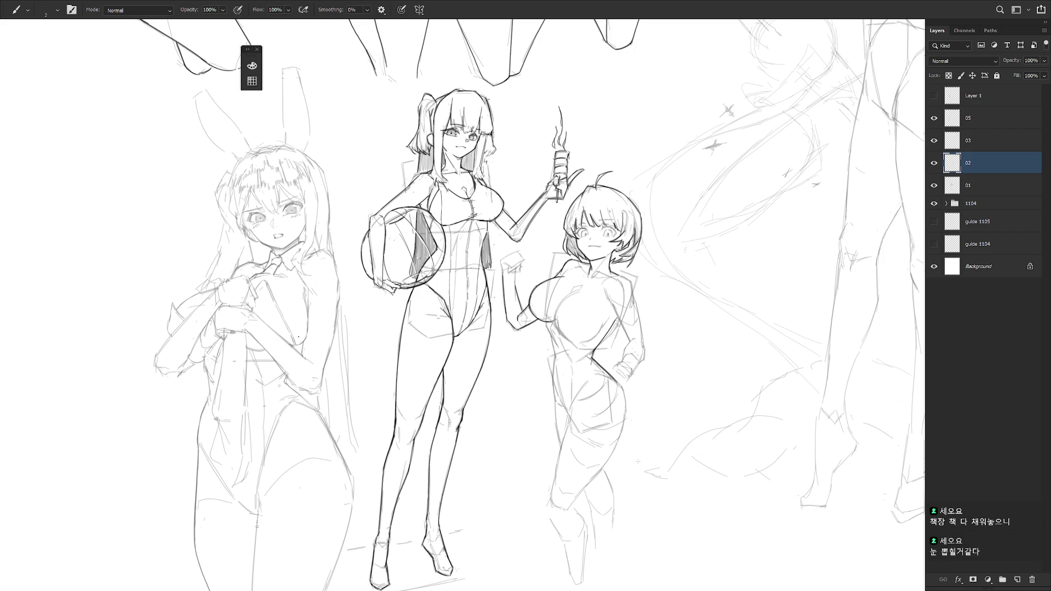
scroll(593, 303, up, 2)
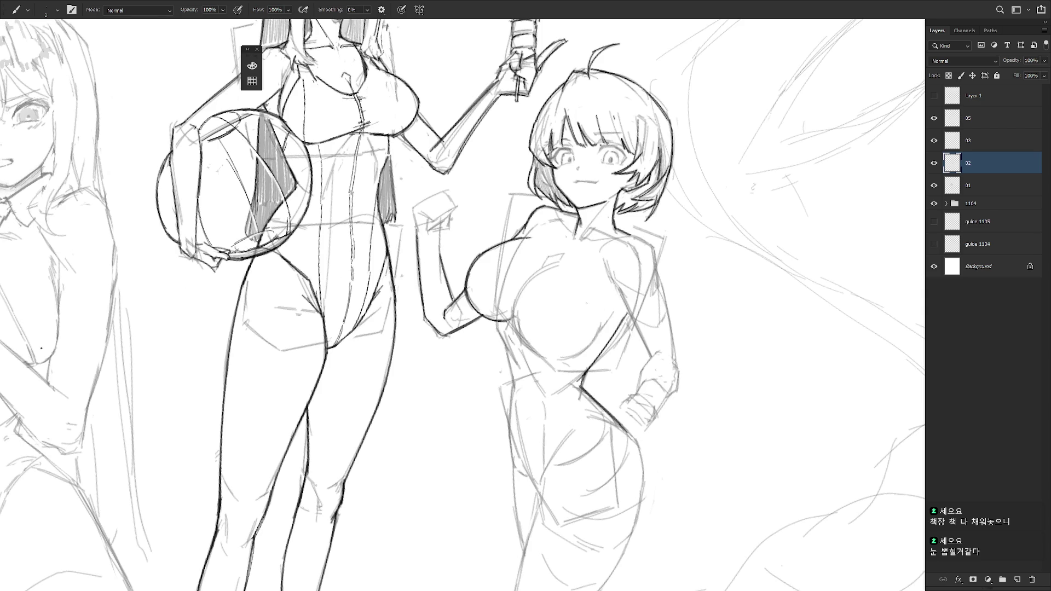
drag(526, 282, 521, 350)
key(r)
drag(644, 390, 589, 323)
key(b)
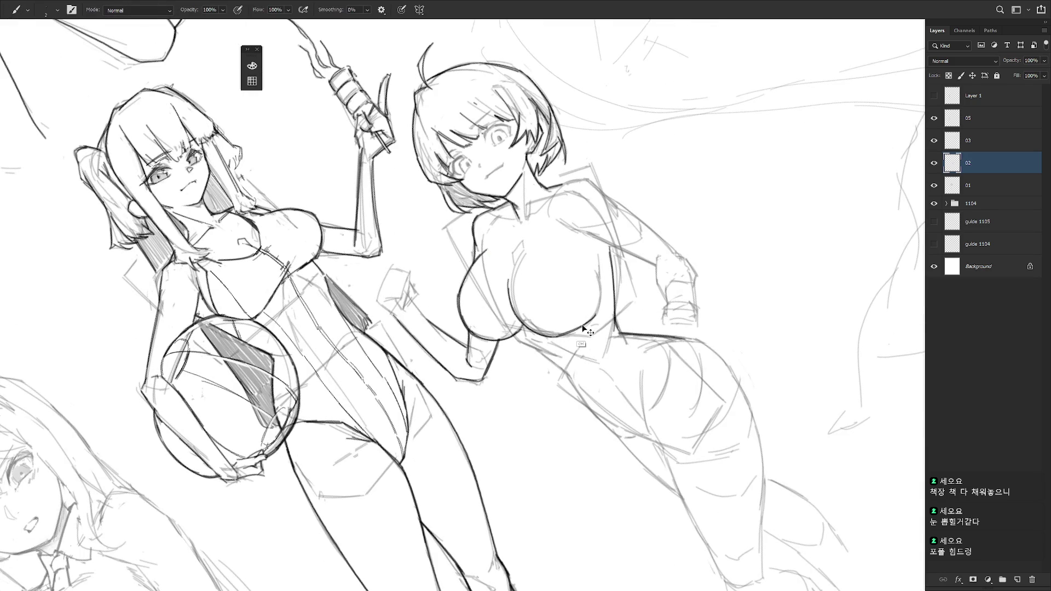
key(r)
drag(580, 326, 556, 377)
key(b)
Redraw the chest lines near the arm and extend the torso outline downward.
drag(605, 307, 578, 346)
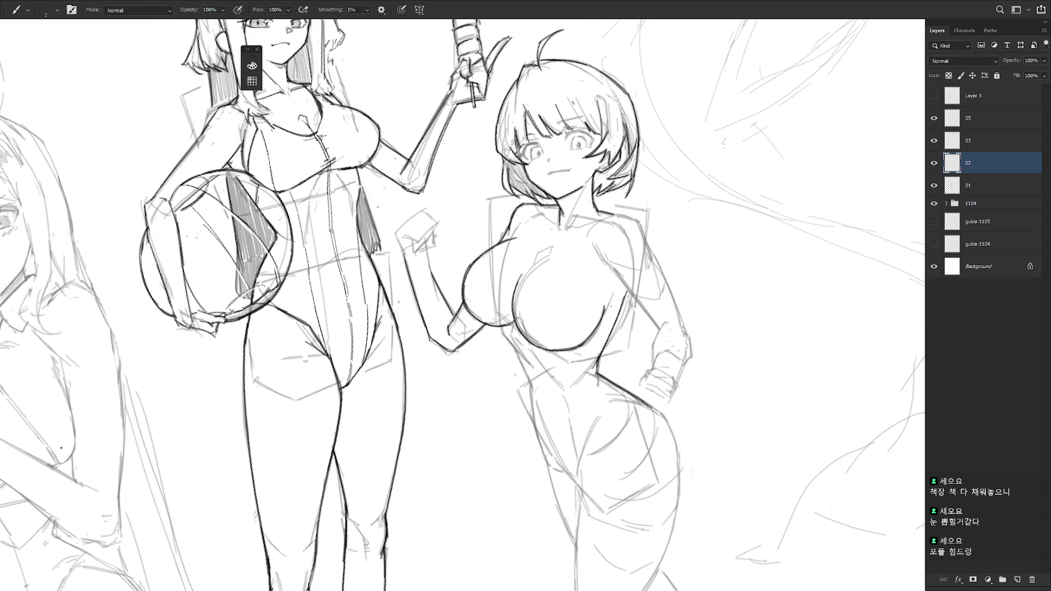
key(ctrl+z)
key(ctrl+z)
mouse_move(599, 326)
mouse_down()
mouse_move(576, 352)
mouse_move(598, 352)
mouse_move(586, 341)
mouse_up()
key(ctrl+z)
key(ctrl+z)
mouse_move(548, 256)
mouse_down()
mouse_move(519, 285)
mouse_move(547, 256)
mouse_move(510, 300)
mouse_move(512, 315)
mouse_up()
key(e)
key(b)
drag(602, 274, 594, 301)
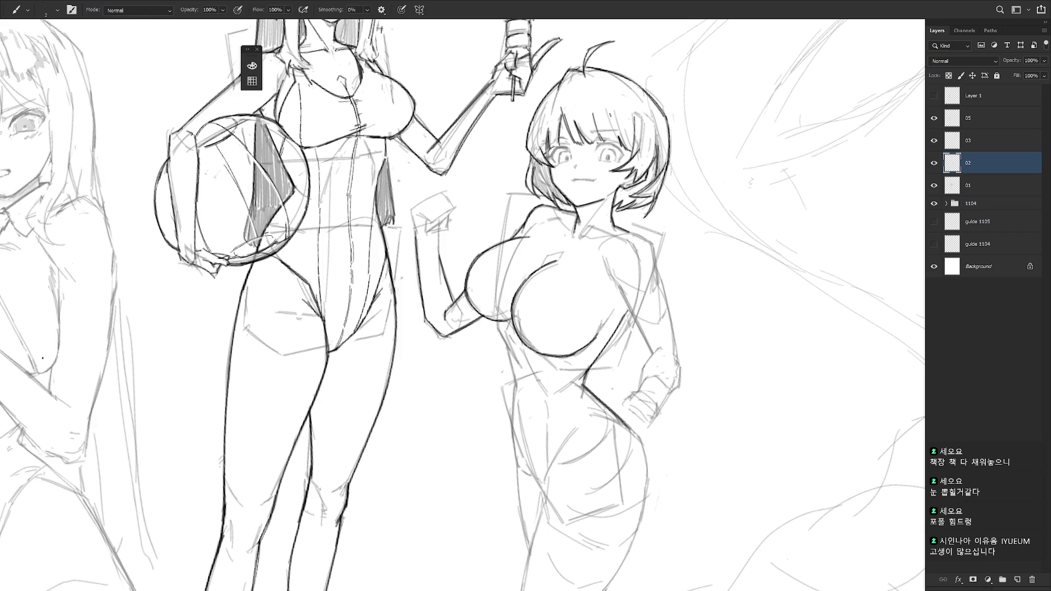
drag(502, 318, 518, 435)
drag(513, 390, 517, 468)
Zoom the canvas out to about 45% to show the three figures and nearby sketches.
scroll(576, 463, down, 3)
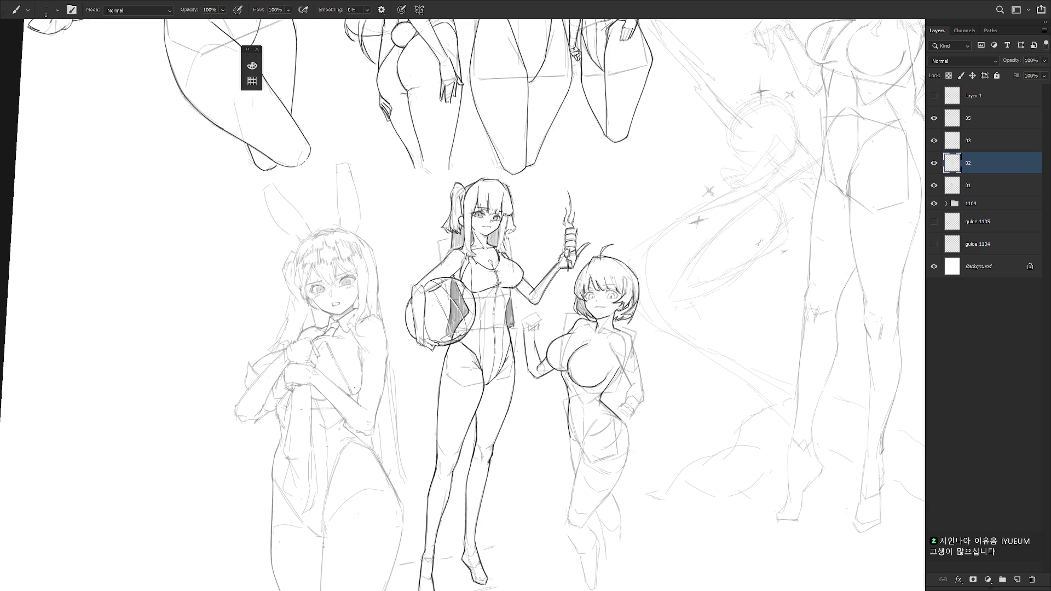
scroll(597, 386, up, 3)
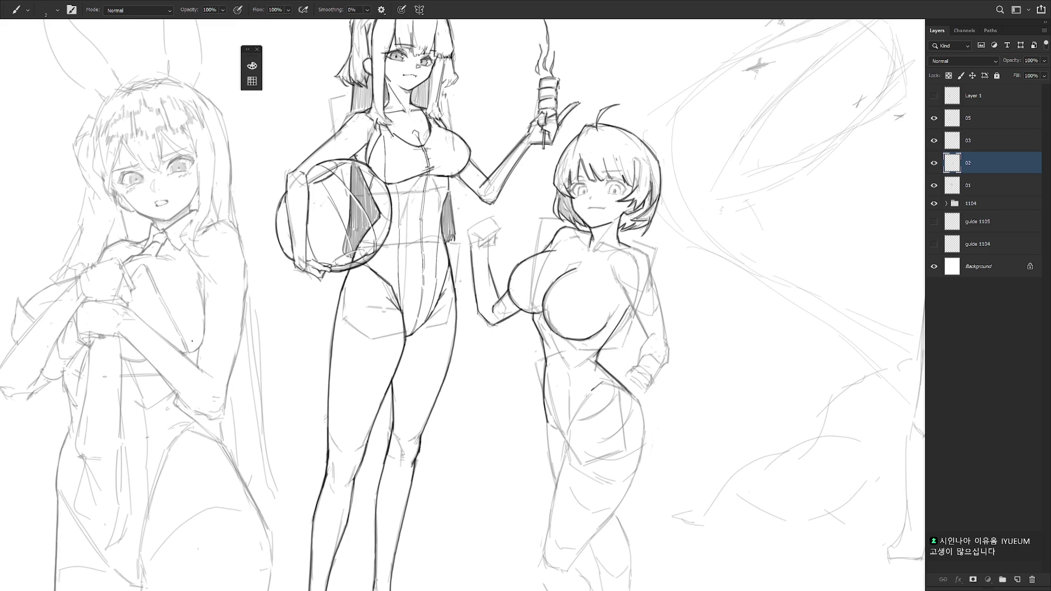
Re-ink the short-haired girl's hip curve and upper leg contour in darker, thicker lines.
mouse_move(604, 382)
mouse_down()
mouse_move(586, 399)
mouse_move(600, 386)
mouse_move(636, 398)
mouse_move(643, 449)
mouse_move(680, 400)
mouse_move(652, 264)
mouse_move(673, 311)
mouse_up()
key(r)
mouse_move(659, 275)
mouse_down()
mouse_move(673, 332)
mouse_move(640, 436)
mouse_up()
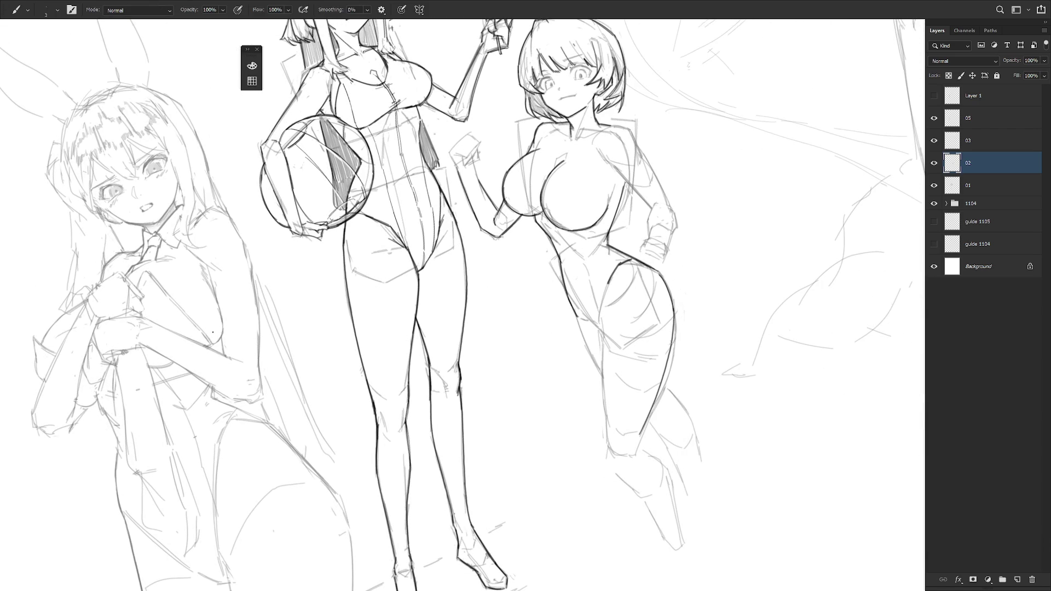
drag(655, 401, 637, 453)
key(ctrl+z)
key(ctrl+z)
mouse_move(674, 307)
mouse_down()
mouse_move(637, 455)
mouse_move(639, 433)
mouse_up()
Darken the inner and outer thigh contours down toward the knee.
mouse_move(610, 282)
mouse_down()
mouse_move(598, 329)
mouse_move(613, 455)
mouse_up()
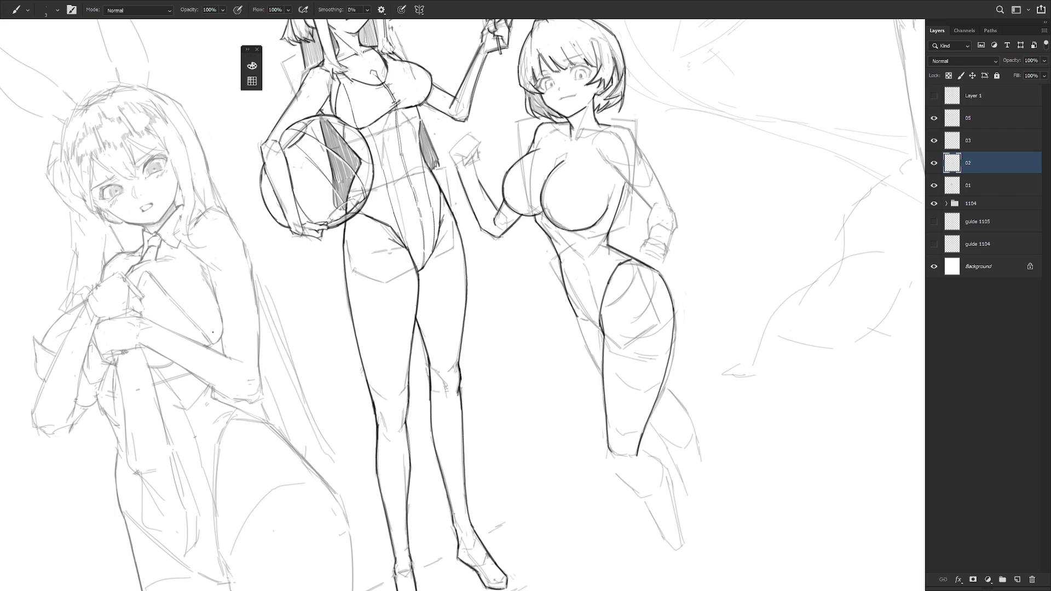
drag(602, 328, 613, 454)
mouse_move(679, 374)
mouse_down()
mouse_move(597, 350)
mouse_move(573, 394)
mouse_up()
drag(569, 331, 573, 388)
scroll(664, 429, down, 2)
mouse_move(664, 430)
mouse_down()
mouse_move(657, 388)
mouse_move(644, 395)
mouse_up()
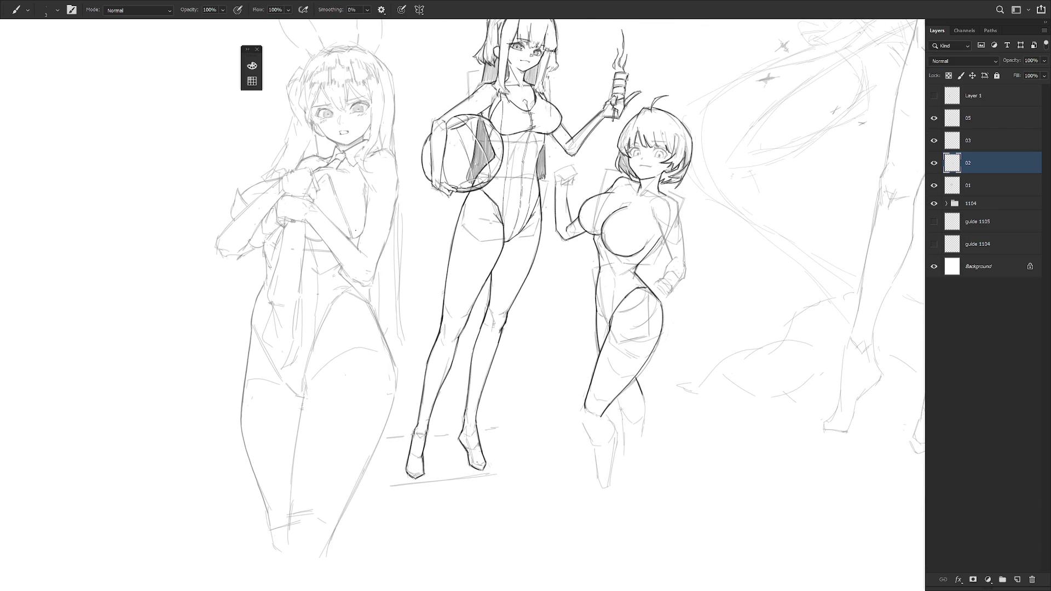
Ink darker lines along the short-haired girl's knees, inner lower legs and both sides of the shins.
drag(621, 414, 631, 458)
drag(645, 397, 638, 451)
mouse_move(584, 411)
mouse_down()
mouse_move(592, 431)
mouse_move(616, 428)
mouse_move(597, 482)
mouse_up()
drag(593, 439, 602, 484)
drag(618, 426, 606, 481)
key(ctrl+z)
key(ctrl+z)
drag(617, 426, 607, 482)
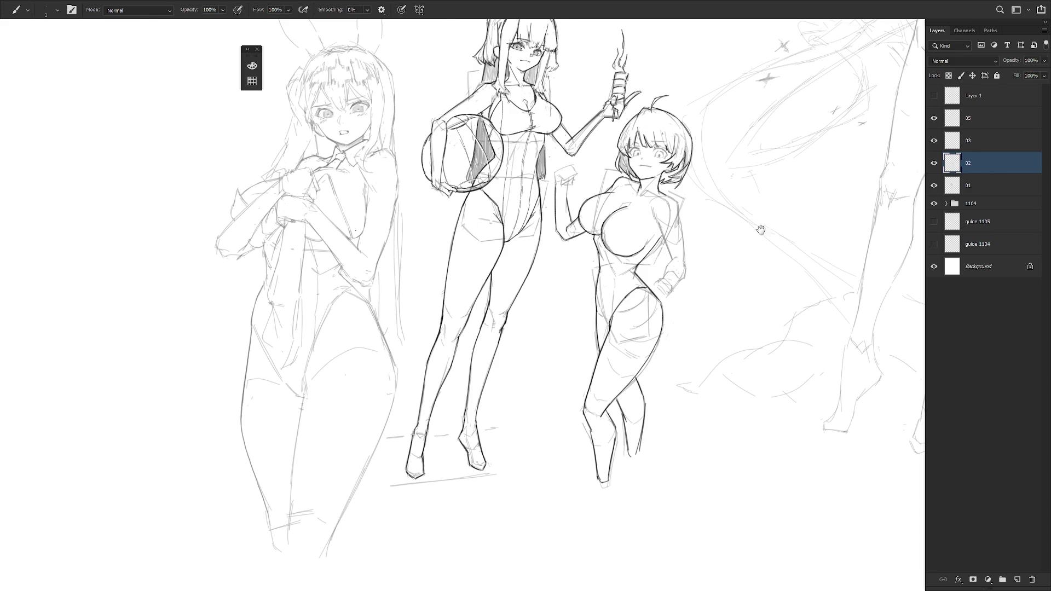
Darken the short-haired girl's torso line and the outer edge of her arm and side.
scroll(801, 218, up, 2)
drag(616, 221, 649, 307)
drag(630, 265, 650, 311)
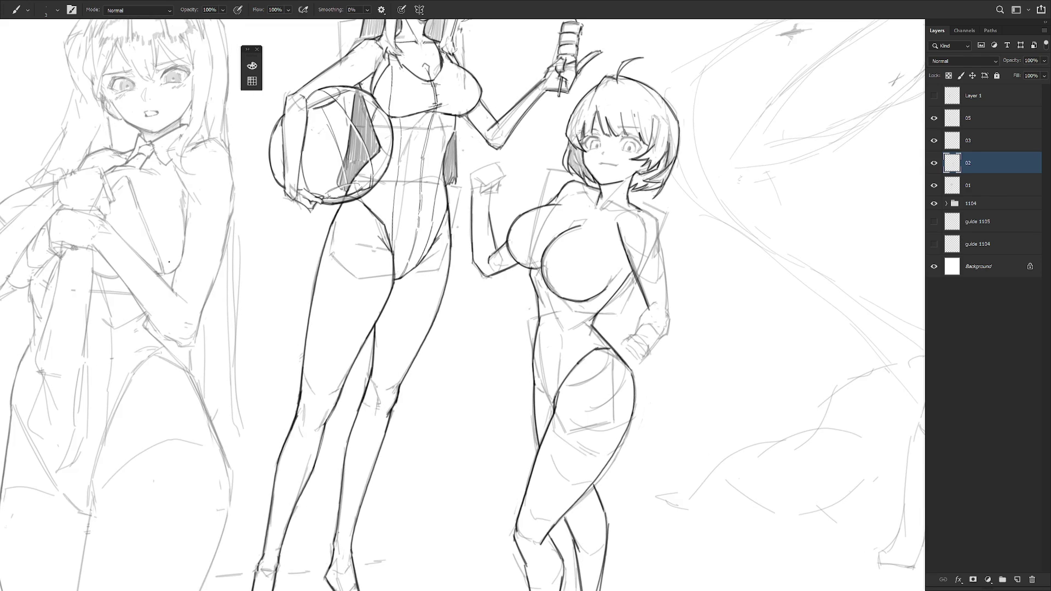
drag(649, 218, 667, 309)
drag(660, 253, 669, 317)
Trace the forearm's outer edge to the wrist and darken the raised hand's left edge.
drag(669, 311, 644, 359)
mouse_move(654, 322)
mouse_down()
mouse_move(669, 342)
mouse_move(651, 348)
mouse_move(629, 335)
mouse_move(643, 342)
mouse_move(634, 365)
mouse_move(644, 361)
mouse_up()
key(ctrl+z)
key(ctrl+z)
key(ctrl+z)
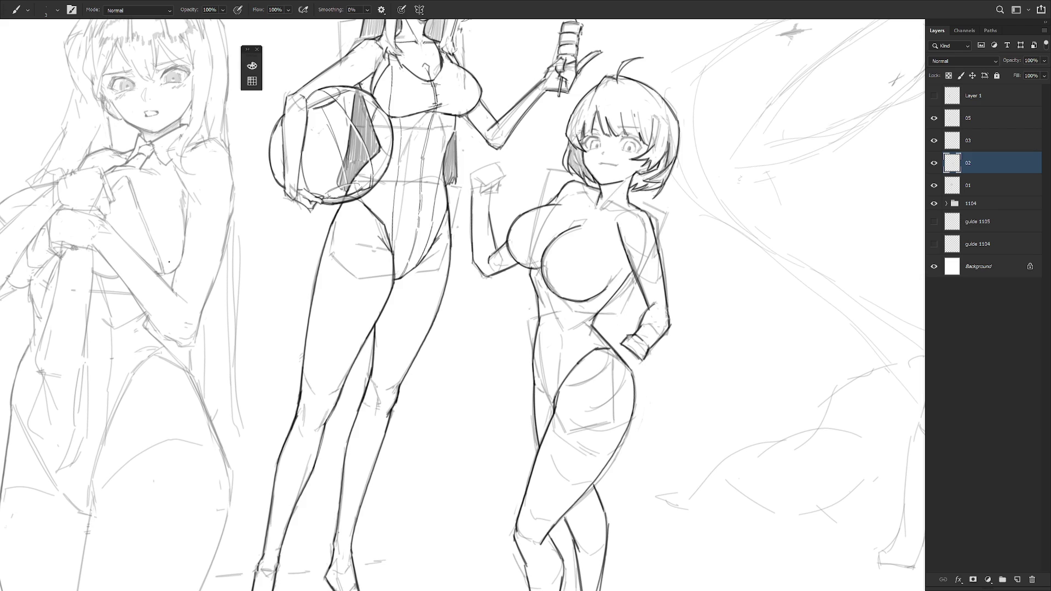
drag(580, 299, 605, 356)
key(ctrl+z)
drag(514, 253, 515, 276)
mouse_move(495, 228)
mouse_down()
mouse_move(497, 252)
mouse_move(524, 221)
mouse_move(530, 236)
mouse_move(507, 242)
mouse_move(520, 249)
mouse_move(513, 254)
mouse_up()
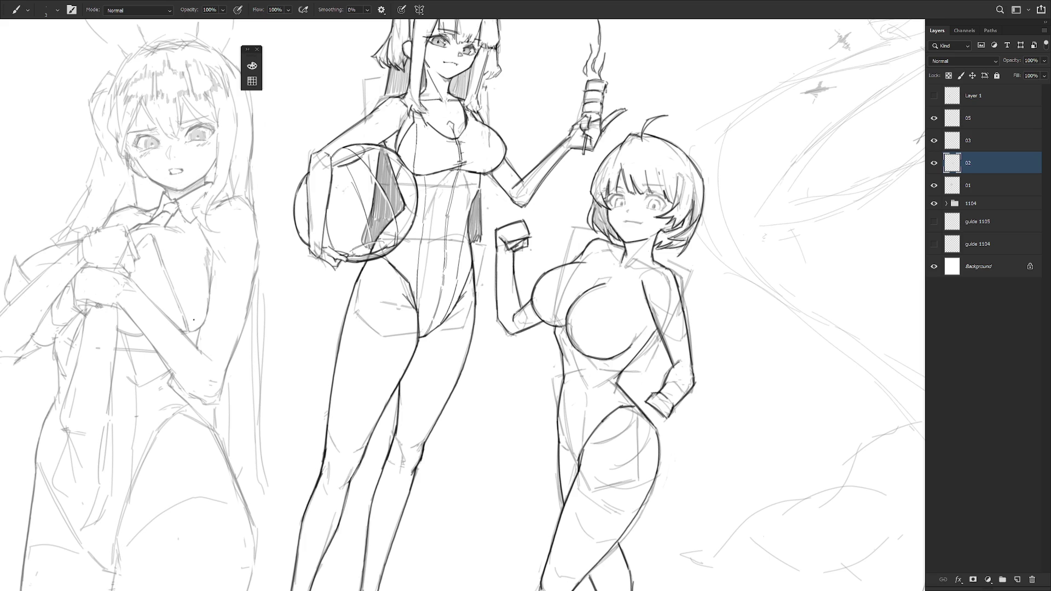
scroll(530, 250, down, 3)
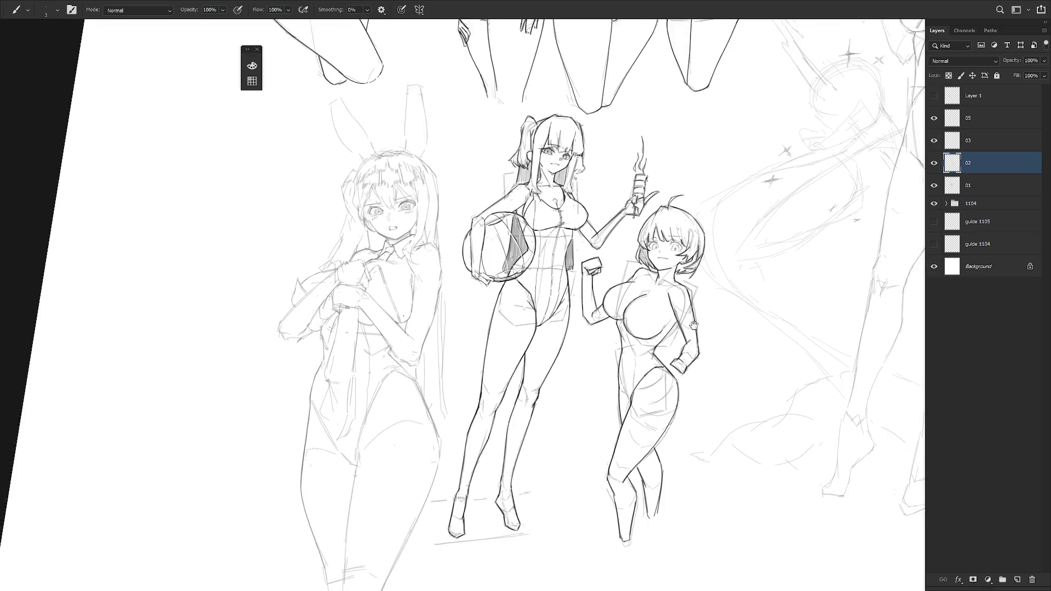
Brush one short darker stroke along the short-haired girl's shoulder line.
drag(677, 350, 646, 308)
scroll(639, 262, up, 2)
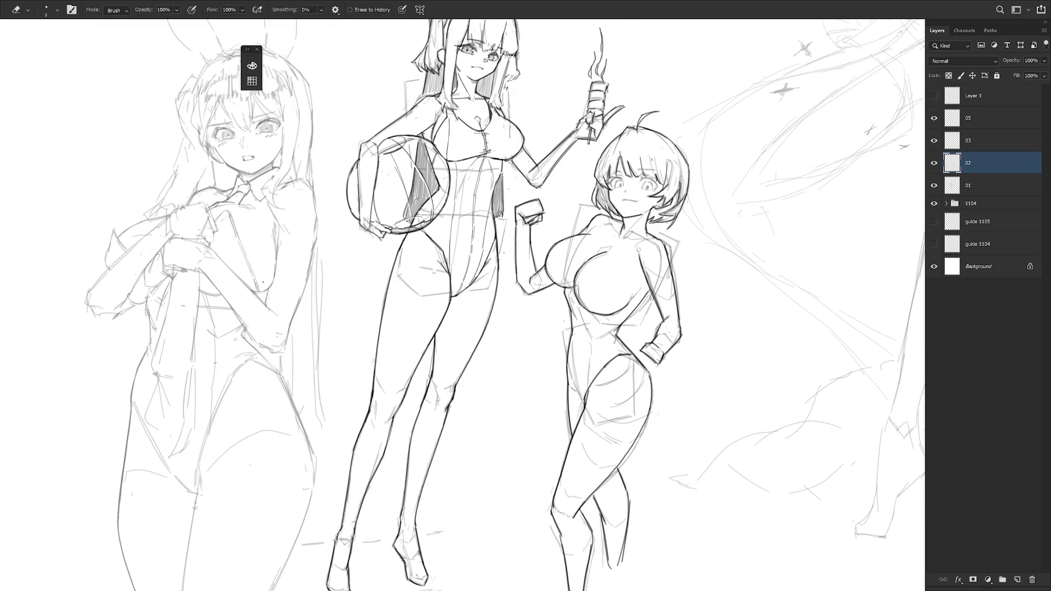
drag(643, 254, 642, 272)
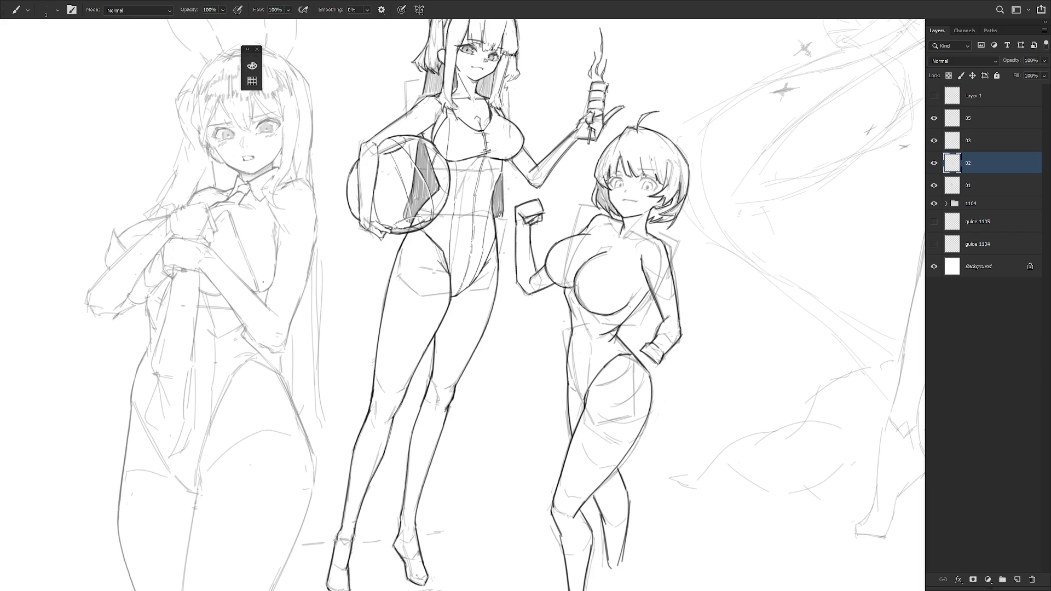
scroll(648, 282, up, 5)
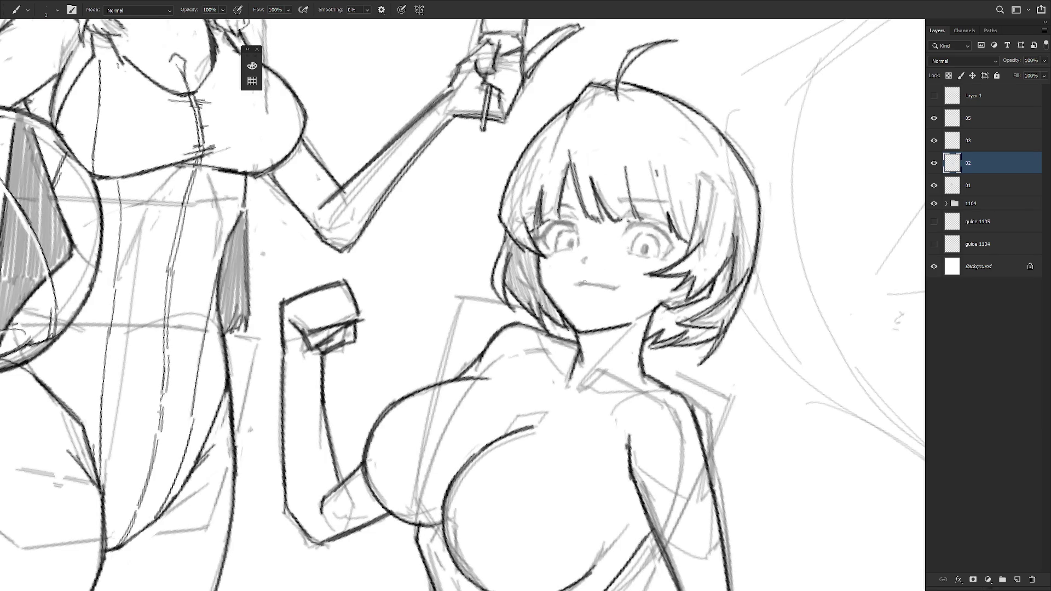
Redraw the short-haired girl's mouth as a flatter line and remove the dark pupil stroke.
scroll(590, 283, down, 3)
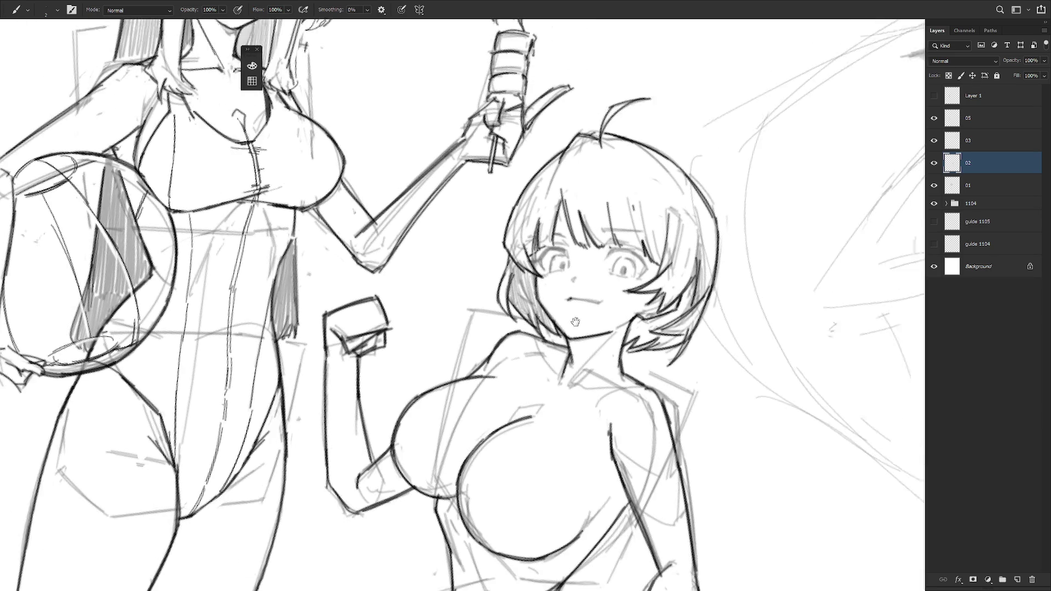
drag(557, 297, 590, 290)
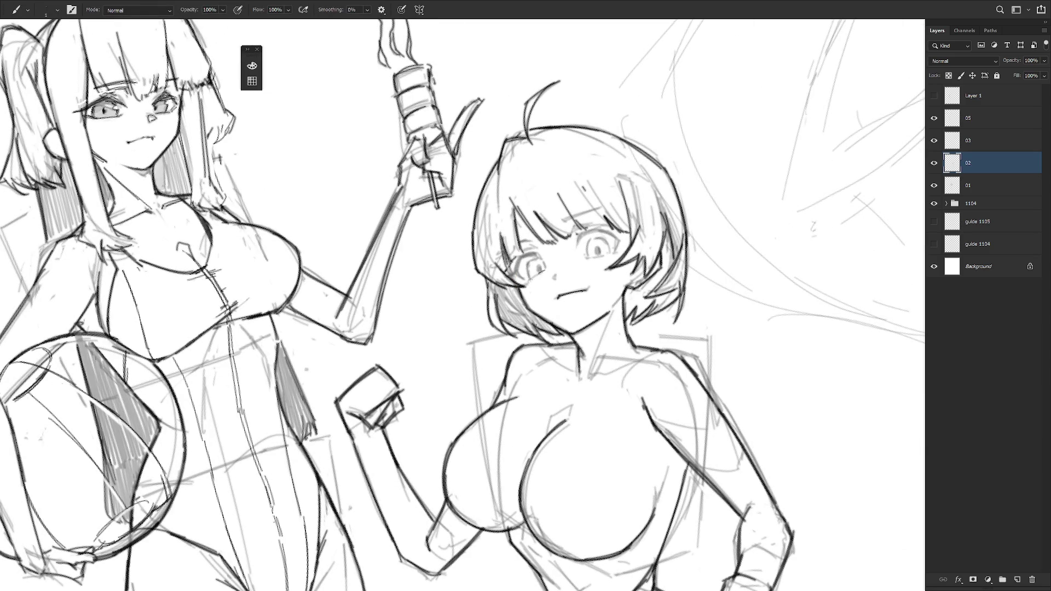
key(e)
key(b)
key(ctrl+z)
key(ctrl+z)
Darken the contours beside, above and at the outer corner of the right eye.
drag(590, 249, 600, 329)
drag(623, 287, 625, 299)
drag(619, 375, 608, 274)
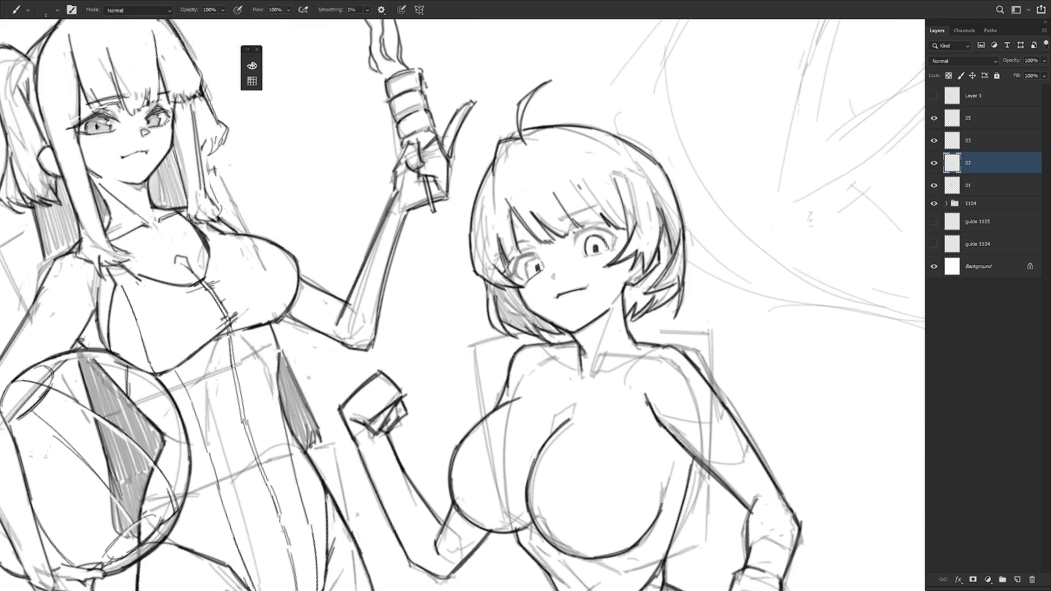
drag(573, 229, 593, 242)
key(ctrl+z)
mouse_move(583, 233)
mouse_down()
mouse_move(619, 351)
mouse_move(585, 236)
mouse_move(509, 427)
mouse_up()
drag(621, 338, 623, 362)
key(Escape)
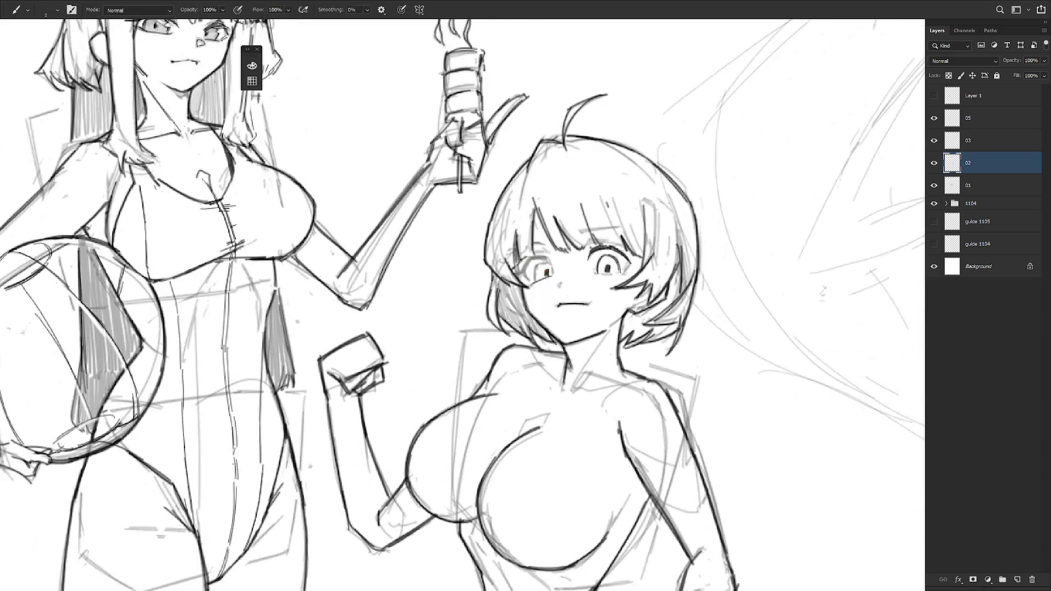
drag(622, 264, 631, 273)
mouse_move(547, 164)
mouse_down()
mouse_move(630, 219)
mouse_move(553, 169)
mouse_up()
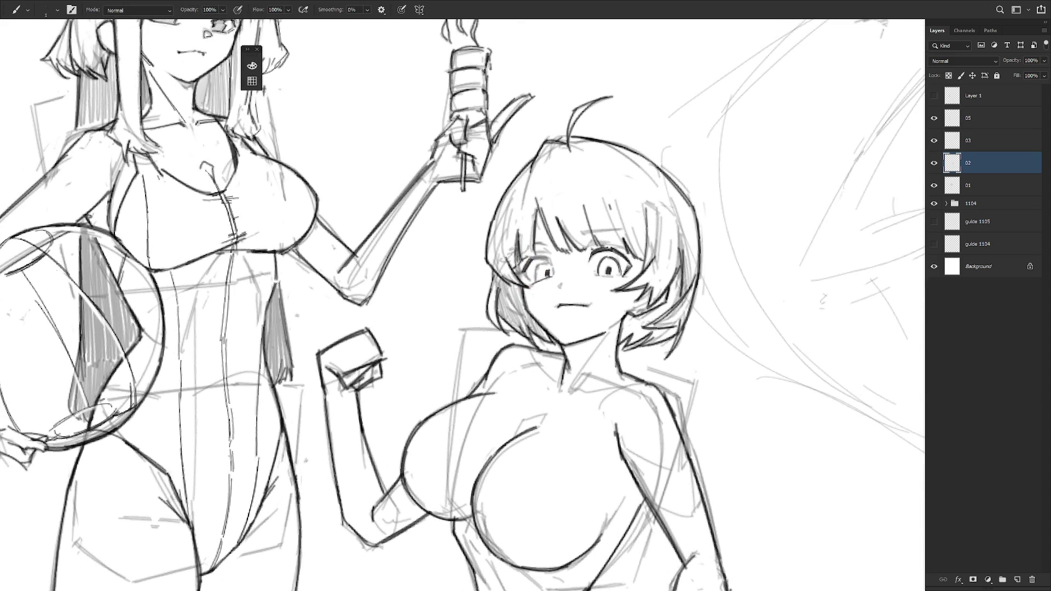
Rotate the canvas and darken the right eye's upper eyelid.
drag(675, 326, 629, 430)
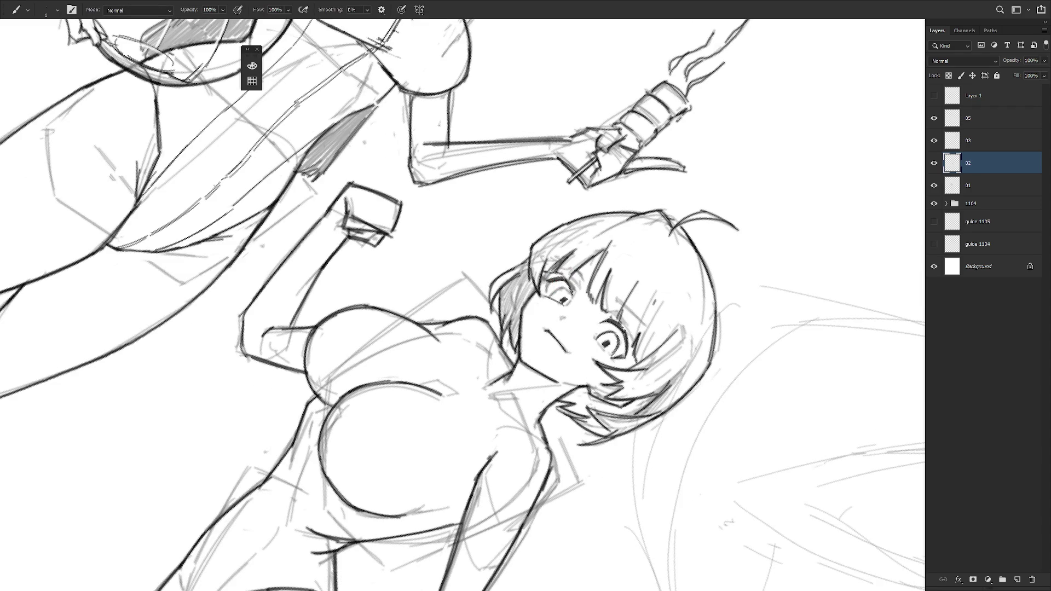
key(r)
drag(569, 288, 614, 239)
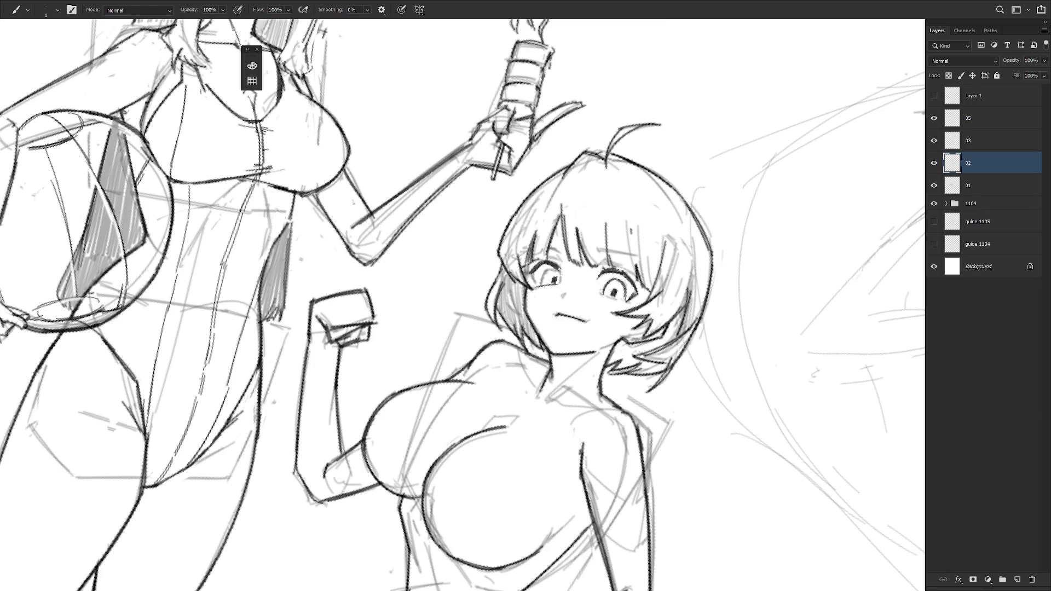
key(Escape)
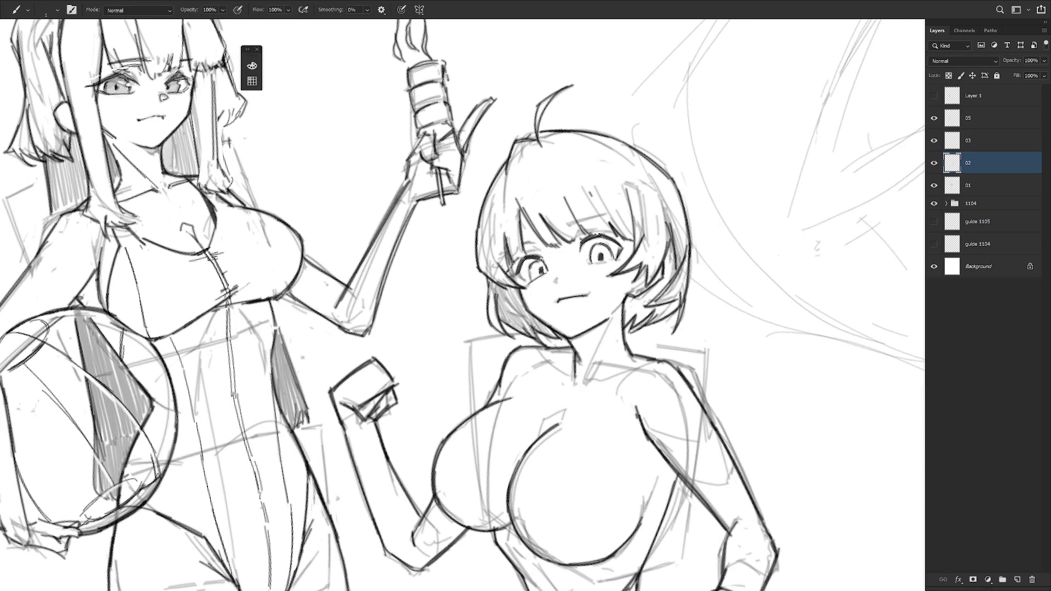
drag(635, 322, 651, 307)
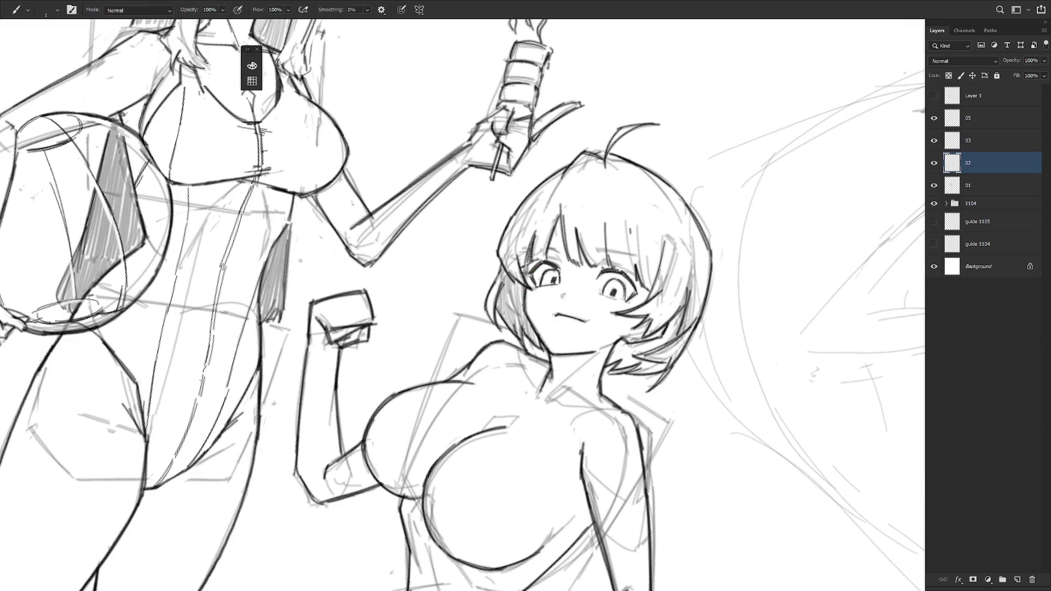
drag(559, 298, 568, 267)
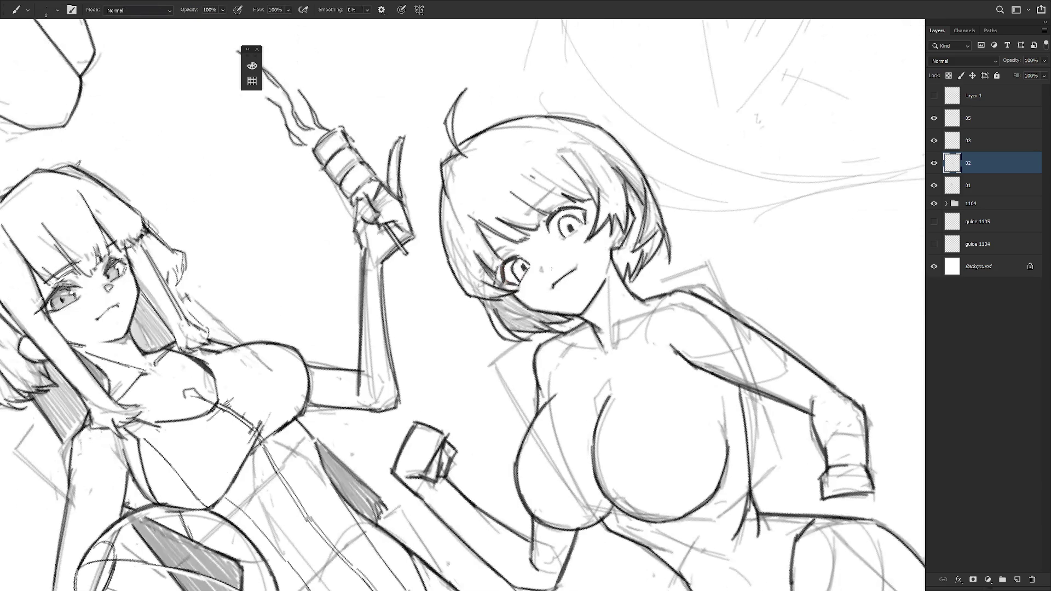
drag(576, 209, 591, 208)
Straighten the view, darken the left eye's upper eyelid and draw a darker right eyebrow.
drag(659, 281, 528, 268)
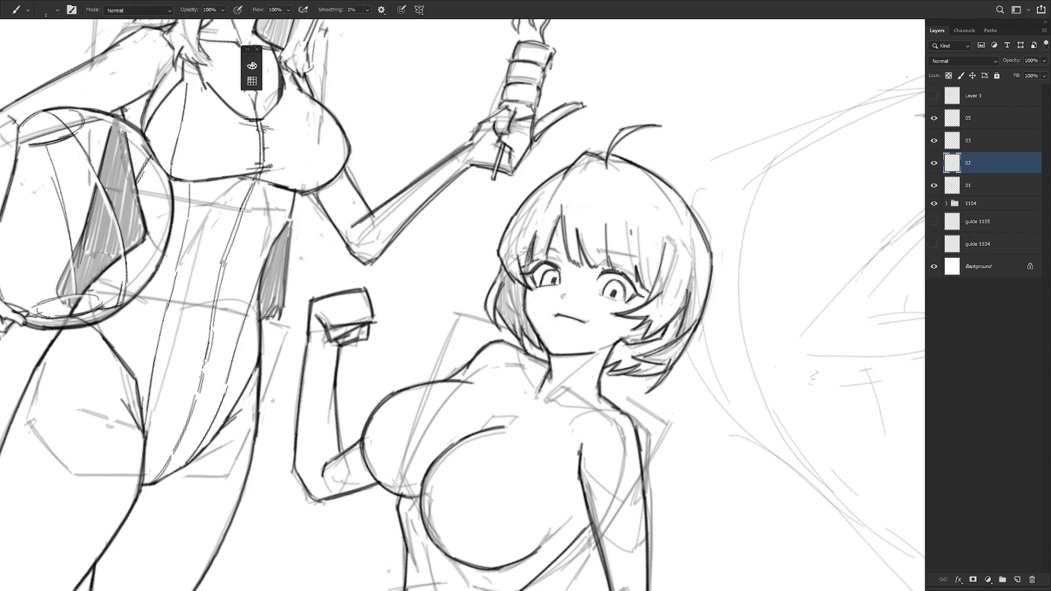
drag(609, 336, 553, 307)
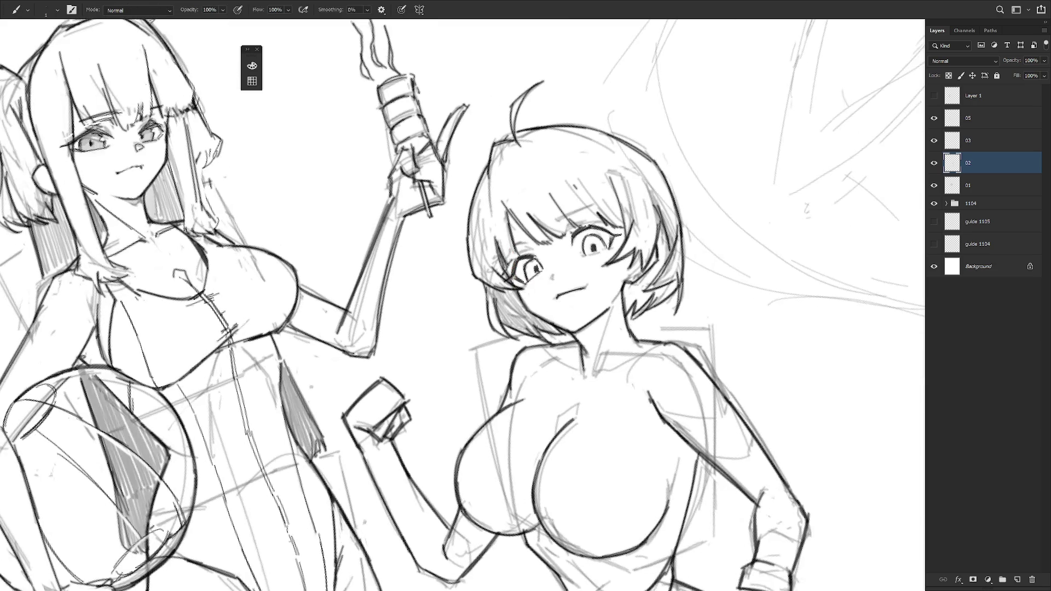
mouse_move(512, 258)
mouse_down()
mouse_move(531, 250)
mouse_move(527, 243)
mouse_up()
mouse_move(558, 218)
mouse_down()
mouse_move(603, 203)
mouse_move(656, 362)
mouse_up()
Darken the top edge of the right eye, then fit the whole sketch page on screen.
drag(584, 245, 616, 241)
key(ctrl+0)
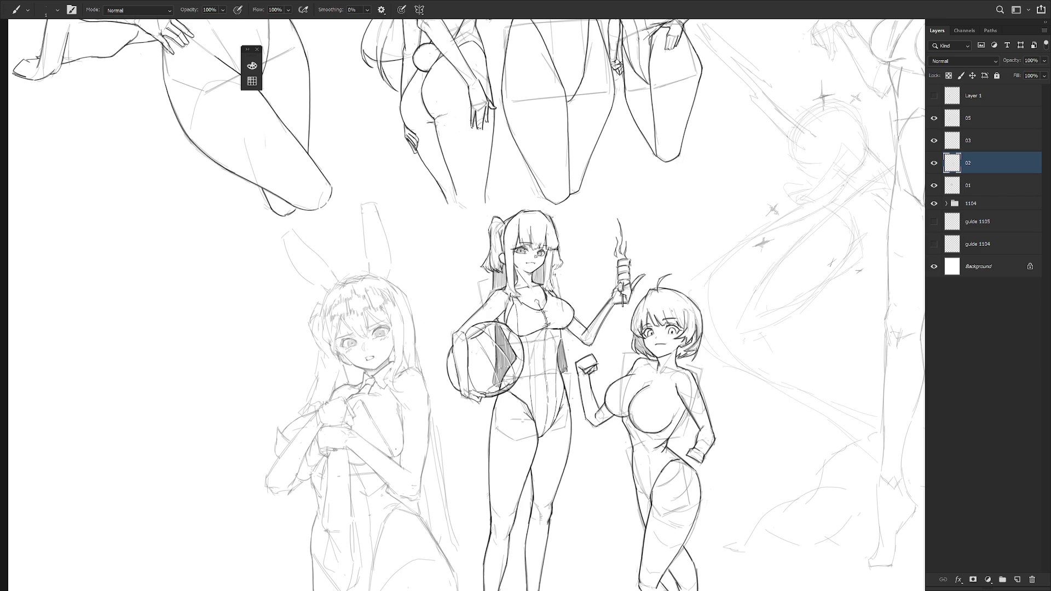
Briefly show Layer 1's darker bunny linework, hide it again, and select layer 03.
scroll(631, 340, down, 4)
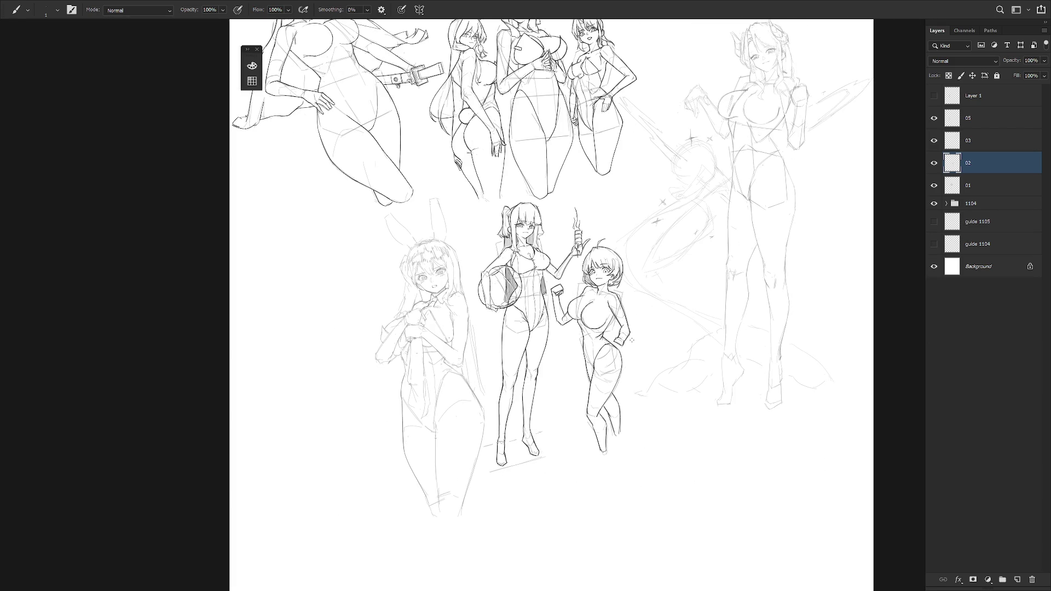
scroll(631, 340, down, 1)
click(934, 96)
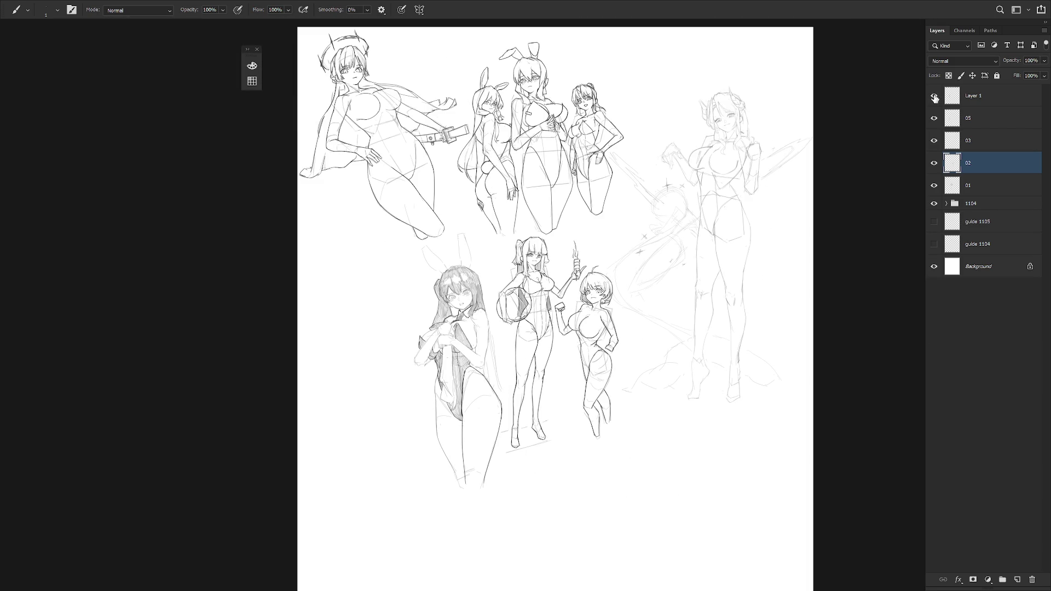
click(934, 96)
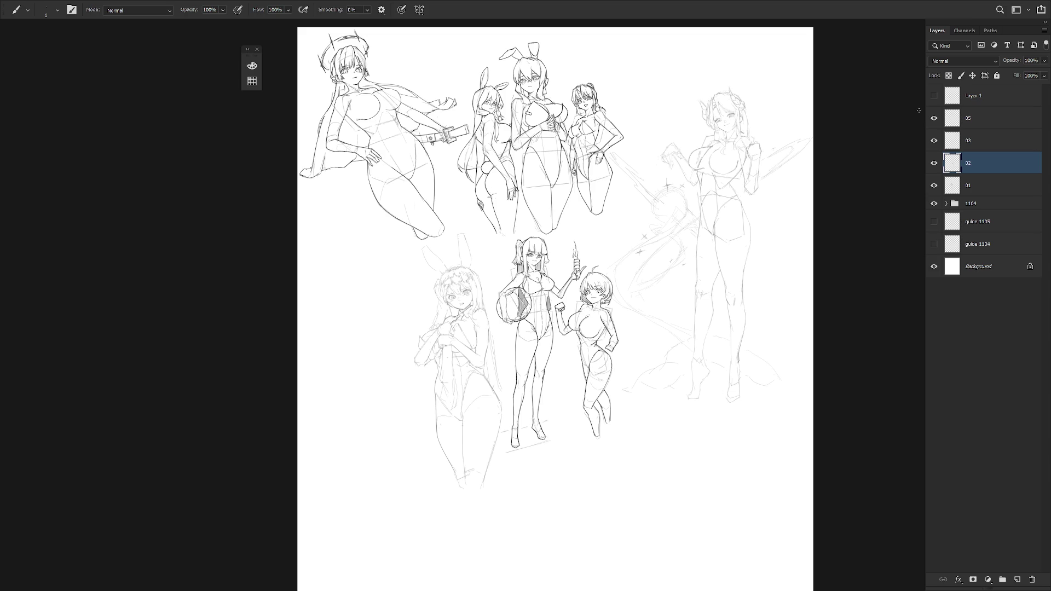
scroll(716, 277, up, 2)
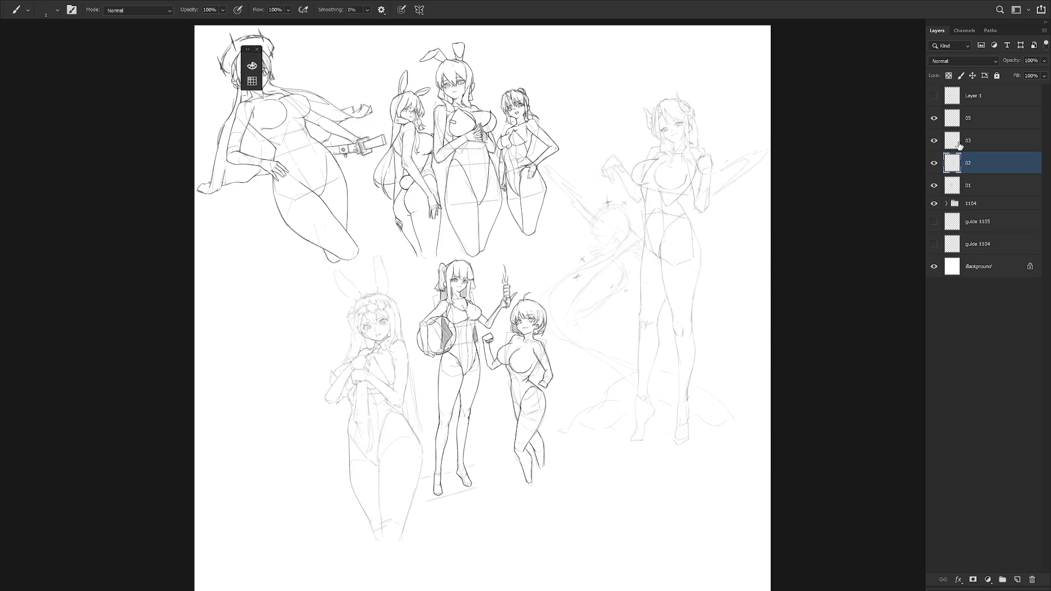
click(964, 144)
click(935, 142)
scroll(821, 164, up, 2)
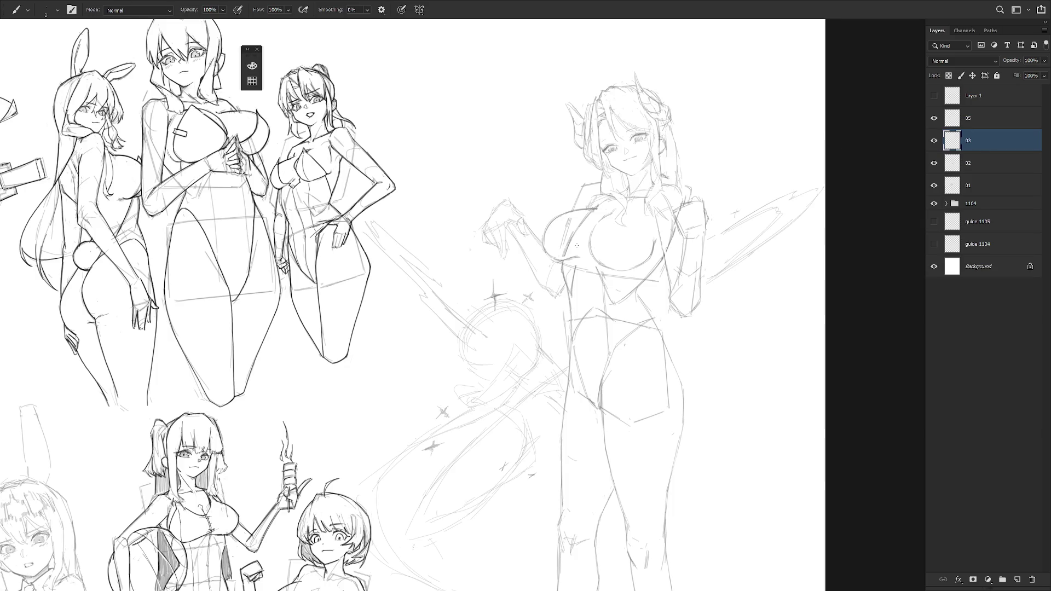
right_click(671, 231)
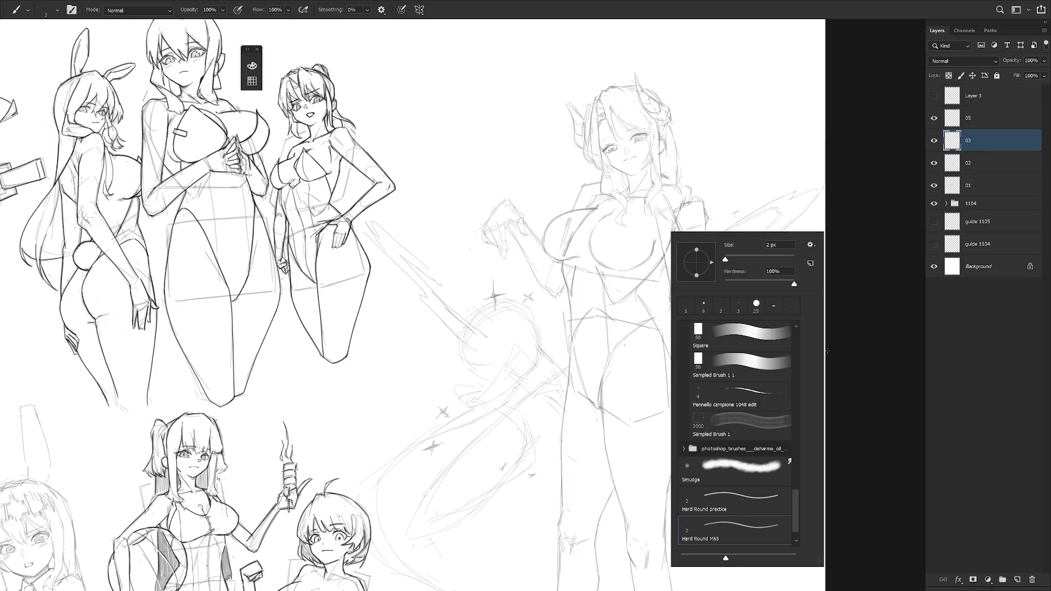
click(998, 159)
click(969, 142)
scroll(657, 110, up, 3)
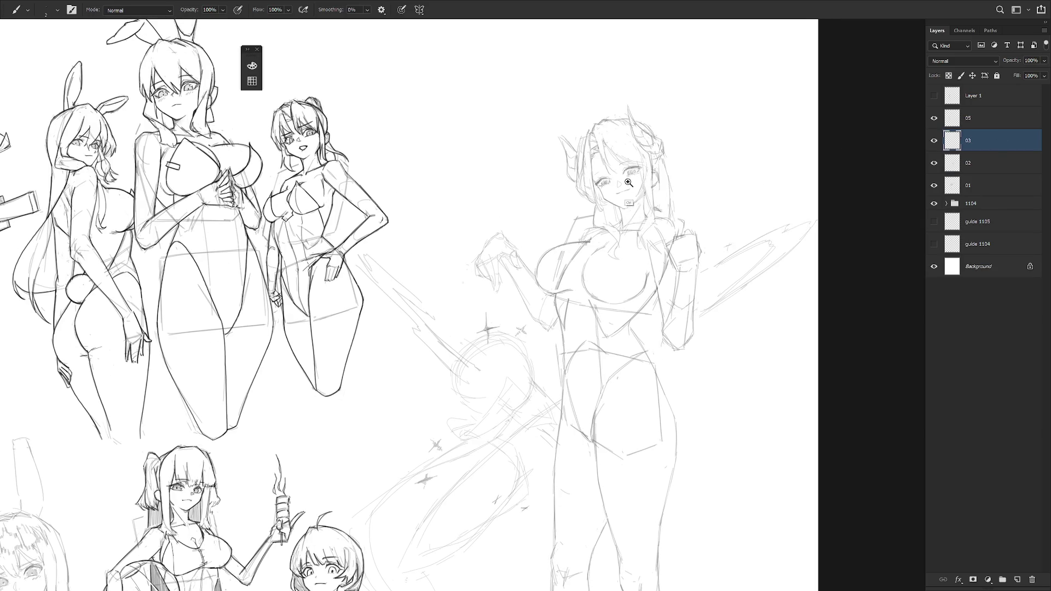
scroll(668, 264, down, 2)
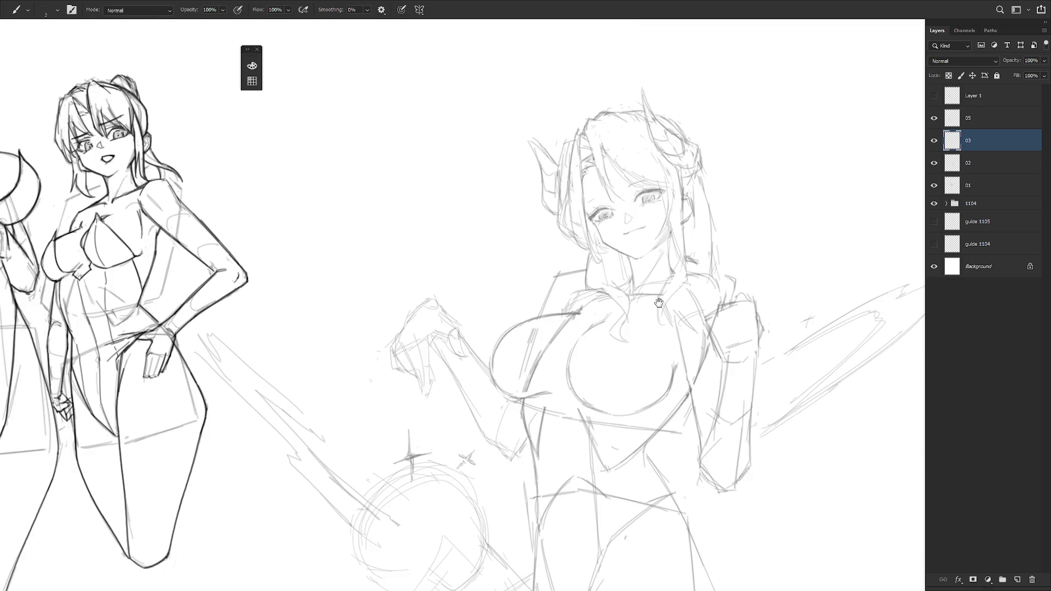
scroll(718, 290, down, 3)
scroll(703, 305, down, 1)
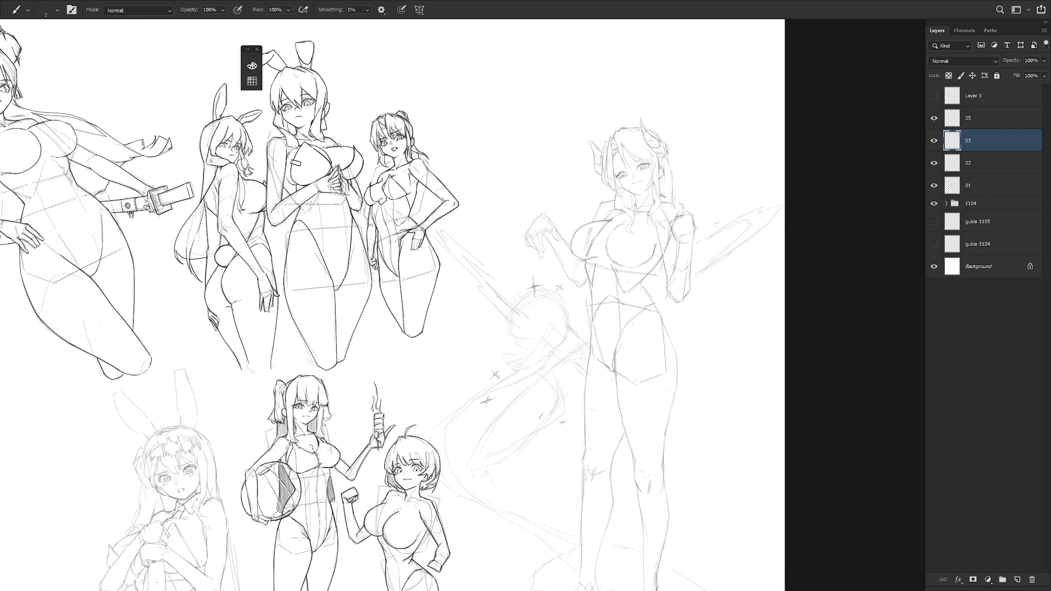
scroll(662, 204, up, 1)
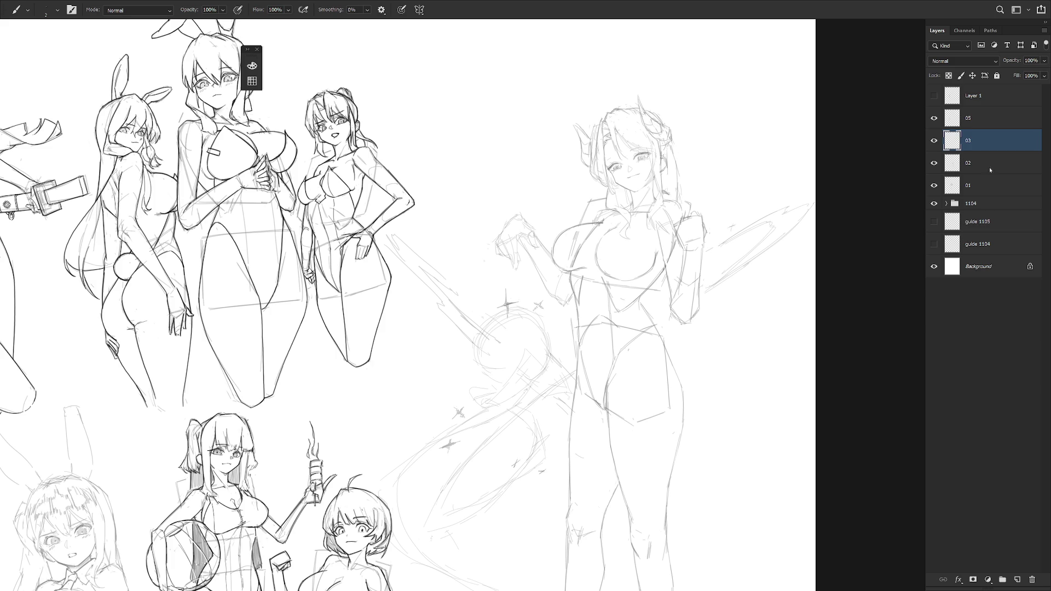
scroll(690, 236, up, 4)
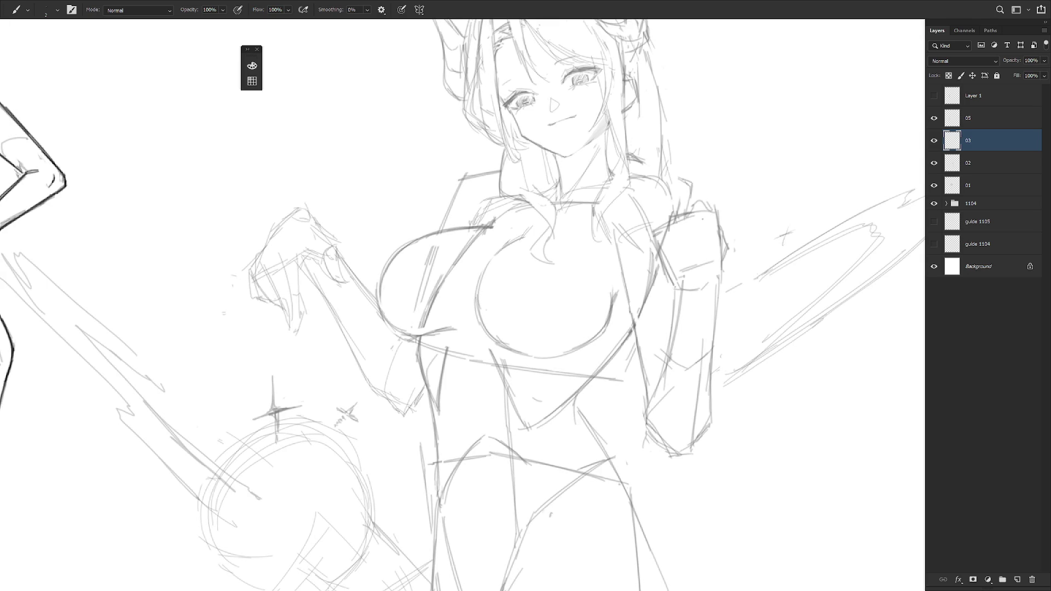
scroll(639, 279, down, 3)
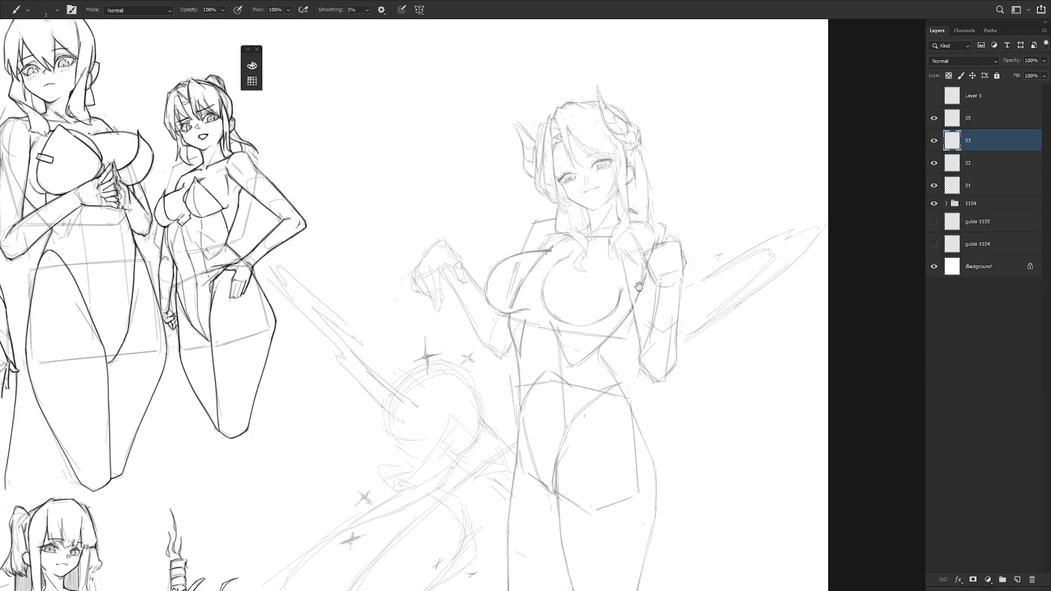
Ink dark lines at the shoulder and neck, retrying the neck and collar strokes.
drag(548, 243, 536, 256)
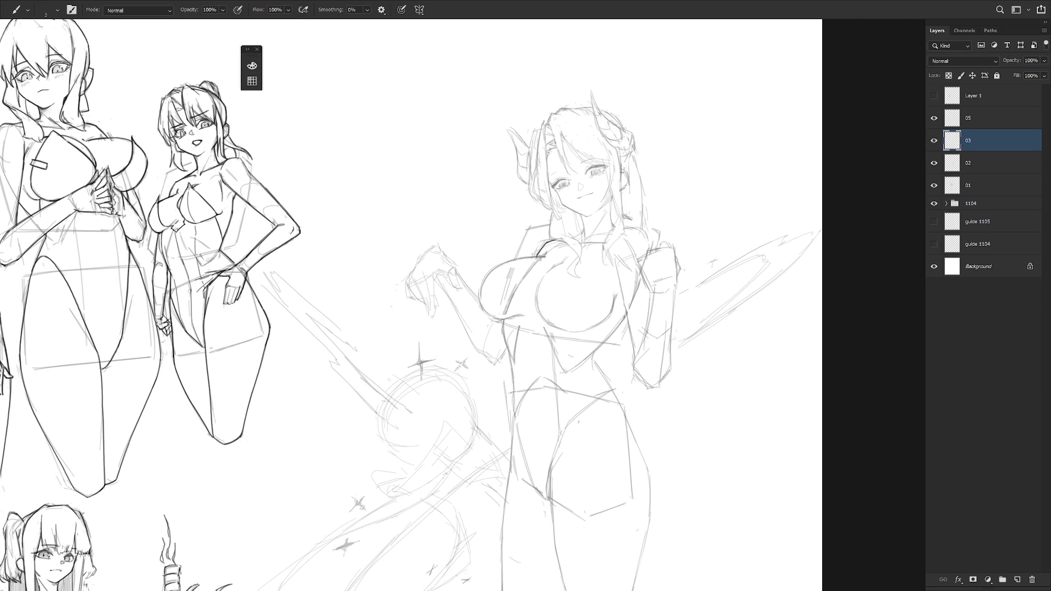
mouse_move(663, 292)
mouse_down()
mouse_move(583, 242)
mouse_move(595, 234)
mouse_up()
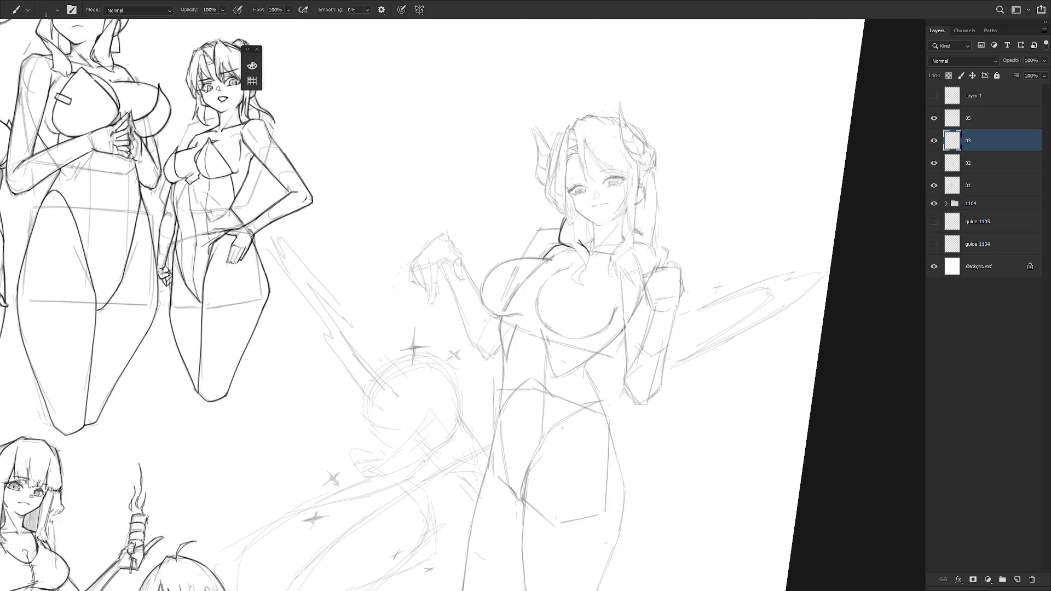
mouse_move(584, 252)
mouse_down()
mouse_move(590, 272)
mouse_move(581, 286)
mouse_move(570, 278)
mouse_move(583, 286)
mouse_up()
key(ctrl+z)
key(ctrl+z)
mouse_move(585, 250)
mouse_down()
mouse_move(572, 270)
mouse_move(577, 264)
mouse_up()
key(ctrl+z)
key(ctrl+z)
drag(617, 210, 597, 236)
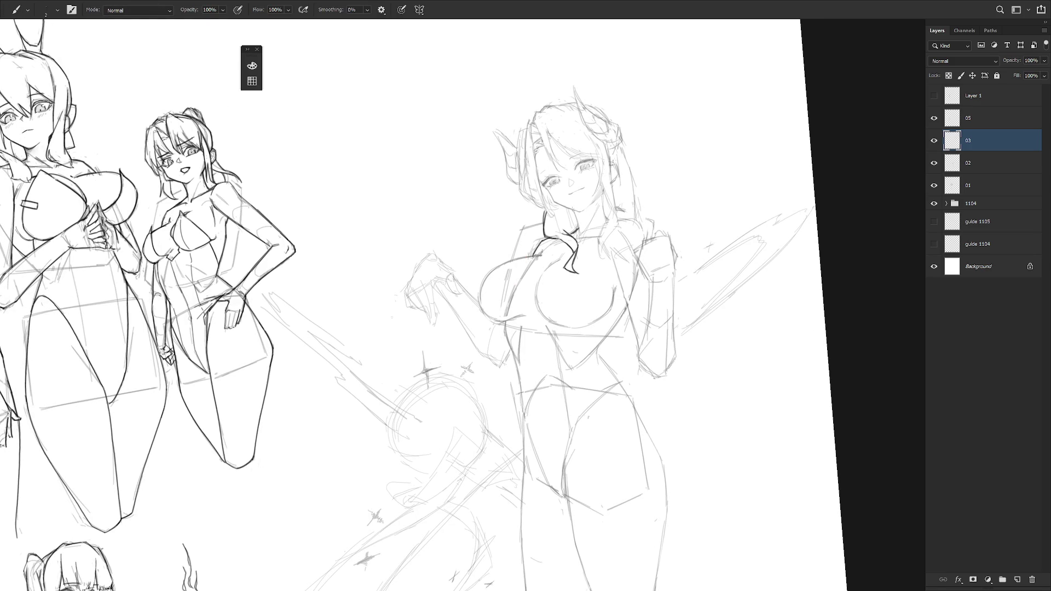
mouse_move(578, 234)
mouse_down()
mouse_move(576, 209)
mouse_move(607, 220)
mouse_move(599, 257)
mouse_up()
key(ctrl+z)
drag(606, 241, 602, 259)
key(ctrl+z)
Ink the dark hair strands beside her face down to the neck.
drag(603, 185, 611, 211)
key(e)
key(b)
drag(613, 212, 620, 227)
drag(619, 222, 602, 250)
mouse_move(618, 168)
mouse_down()
mouse_move(611, 227)
mouse_move(610, 217)
mouse_move(635, 246)
mouse_move(656, 310)
mouse_up()
key(ctrl+z)
key(ctrl+z)
key(ctrl+z)
key(ctrl+z)
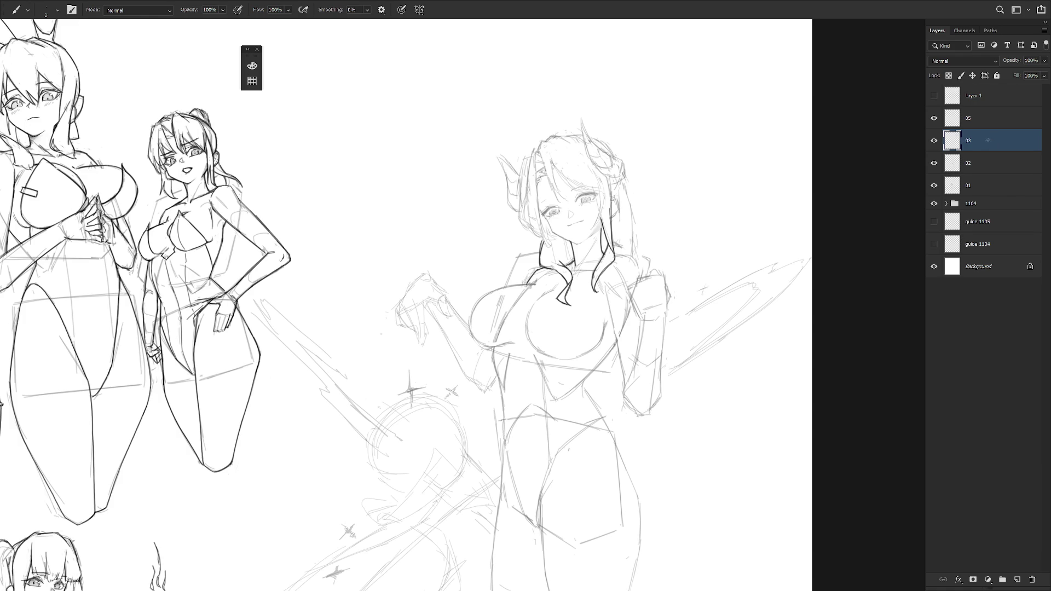
scroll(563, 173, up, 2)
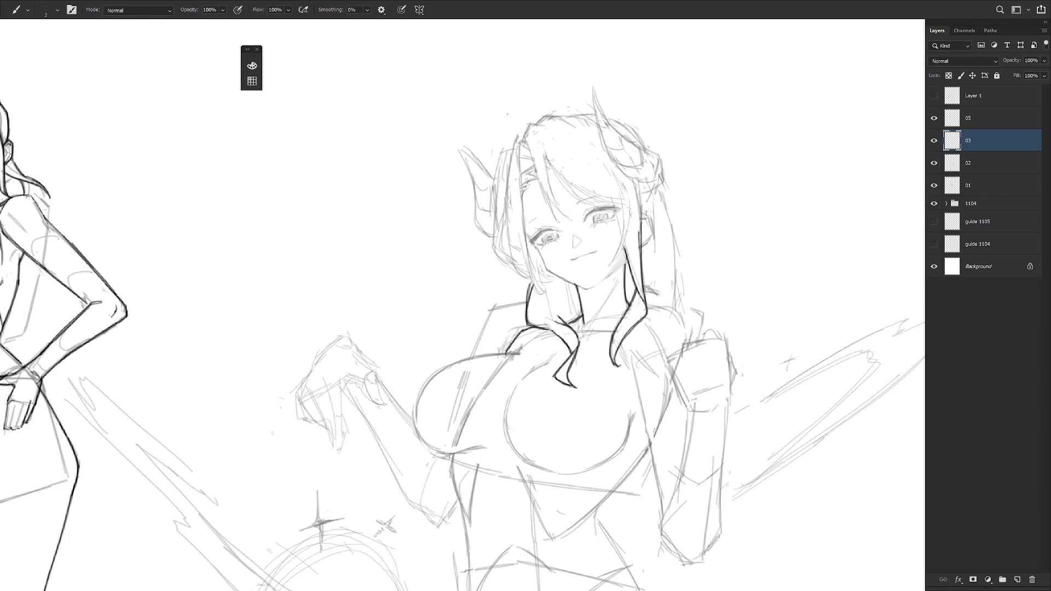
Ink a dark strand through the bangs, redrawing it until it sits right.
drag(527, 141, 547, 209)
drag(525, 135, 559, 226)
key(ctrl+z)
mouse_move(530, 154)
mouse_down()
mouse_move(543, 165)
mouse_move(551, 215)
mouse_up()
key(ctrl+z)
key(ctrl+z)
drag(523, 136, 562, 230)
key(ctrl+z)
key(ctrl+z)
mouse_move(548, 195)
mouse_down()
mouse_move(561, 220)
mouse_move(574, 222)
mouse_up()
key(ctrl+z)
key(ctrl+z)
drag(545, 157, 566, 223)
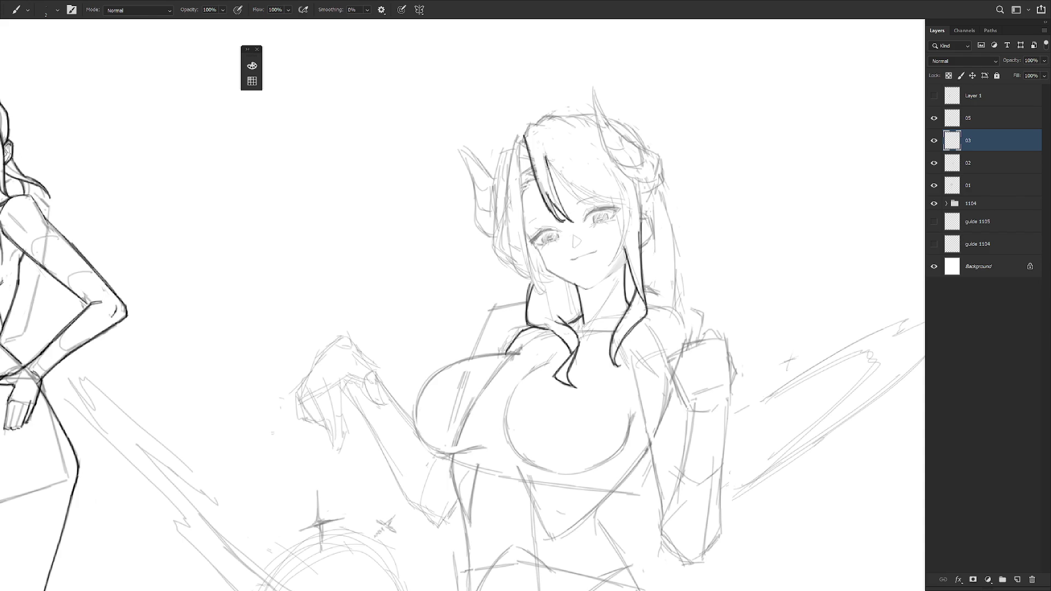
With the view rotated, ink curved dark strands for her left hair ending lower down.
key(r)
mouse_move(542, 127)
mouse_down()
mouse_move(598, 163)
mouse_move(616, 226)
mouse_up()
key(e)
key(b)
key(ctrl+z)
drag(596, 172, 623, 235)
drag(597, 175, 630, 247)
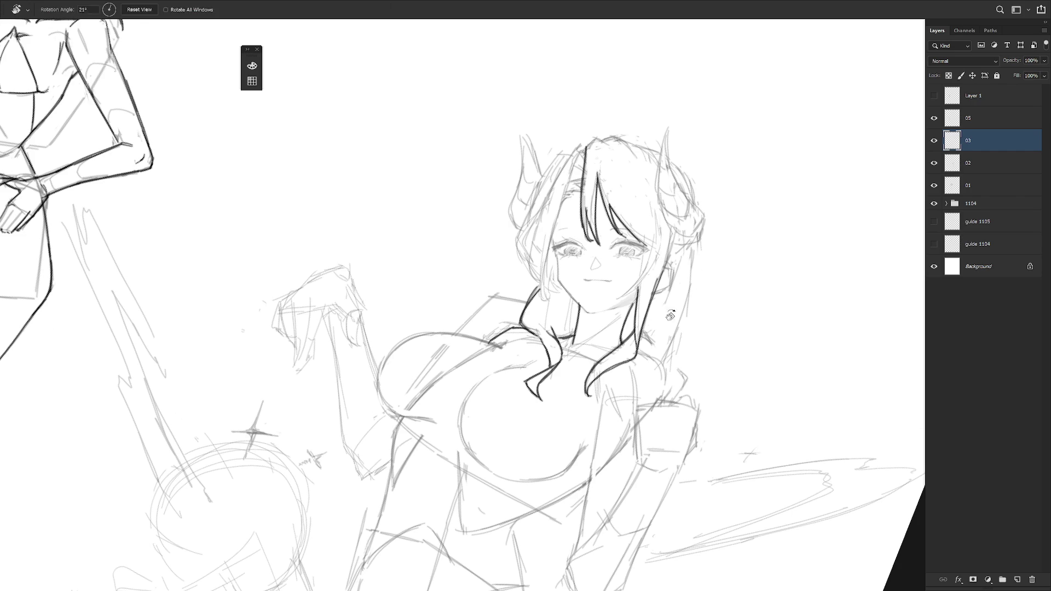
drag(614, 196, 624, 240)
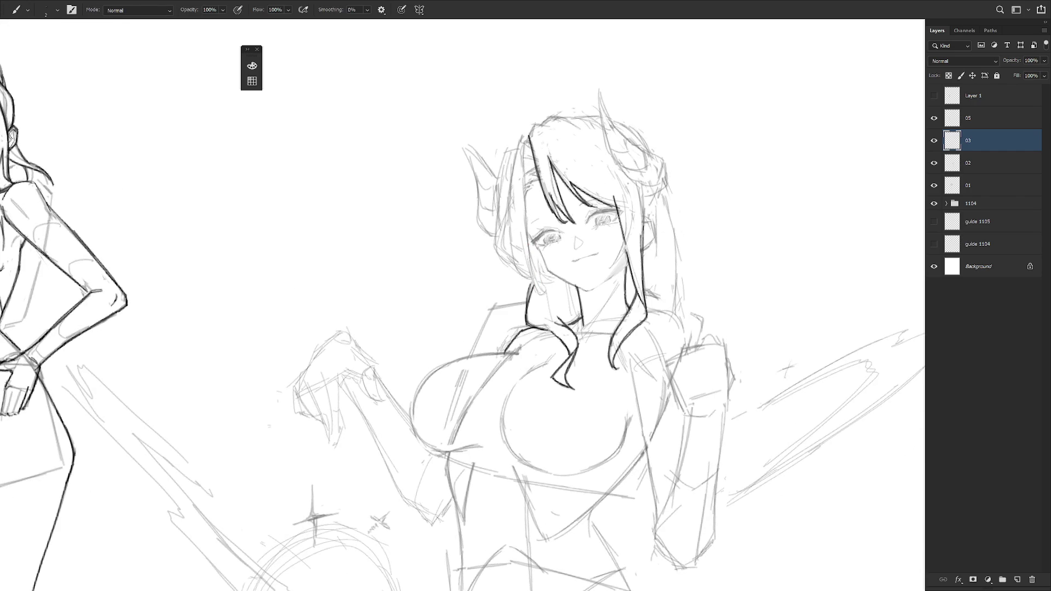
key(ctrl+z)
drag(626, 235, 609, 271)
key(ctrl+z)
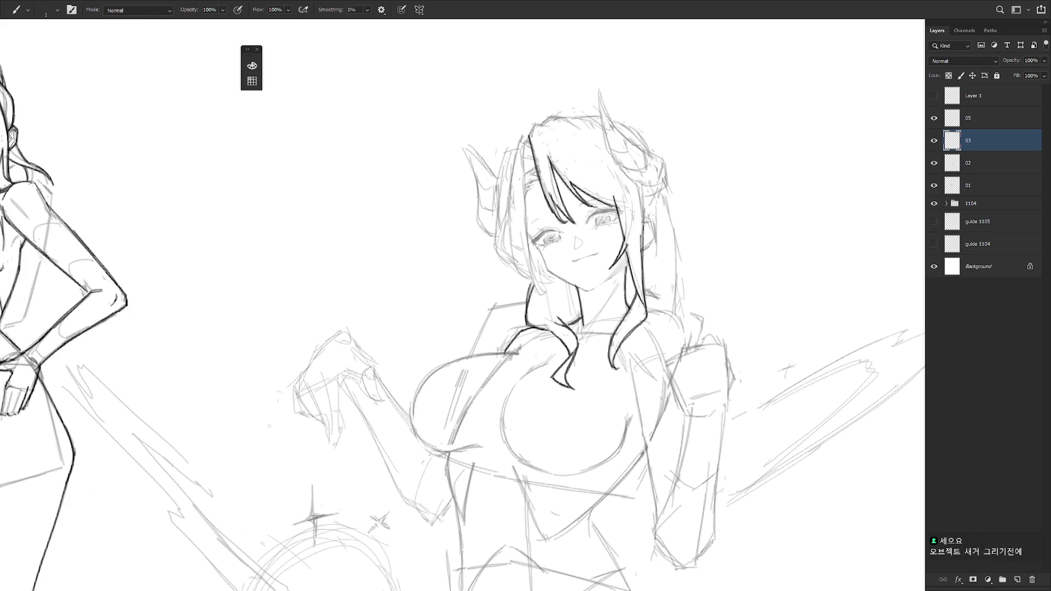
key(ctrl+z)
mouse_move(631, 260)
mouse_down()
mouse_move(605, 282)
mouse_move(597, 241)
mouse_move(580, 257)
mouse_up()
Lasso the left eye and nudge it a few pixels with Free Transform.
key(r)
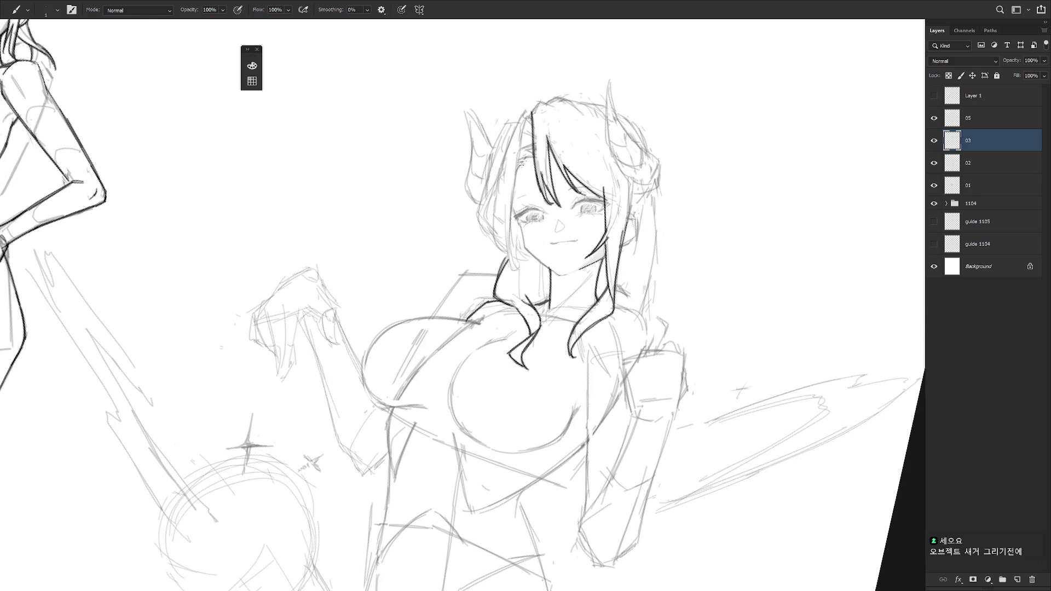
drag(521, 163, 522, 163)
key(l)
mouse_move(525, 228)
mouse_down()
mouse_move(514, 202)
mouse_move(497, 217)
mouse_move(509, 241)
mouse_move(534, 230)
mouse_move(525, 227)
mouse_up()
key(ctrl+t)
key(Return)
key(ctrl+d)
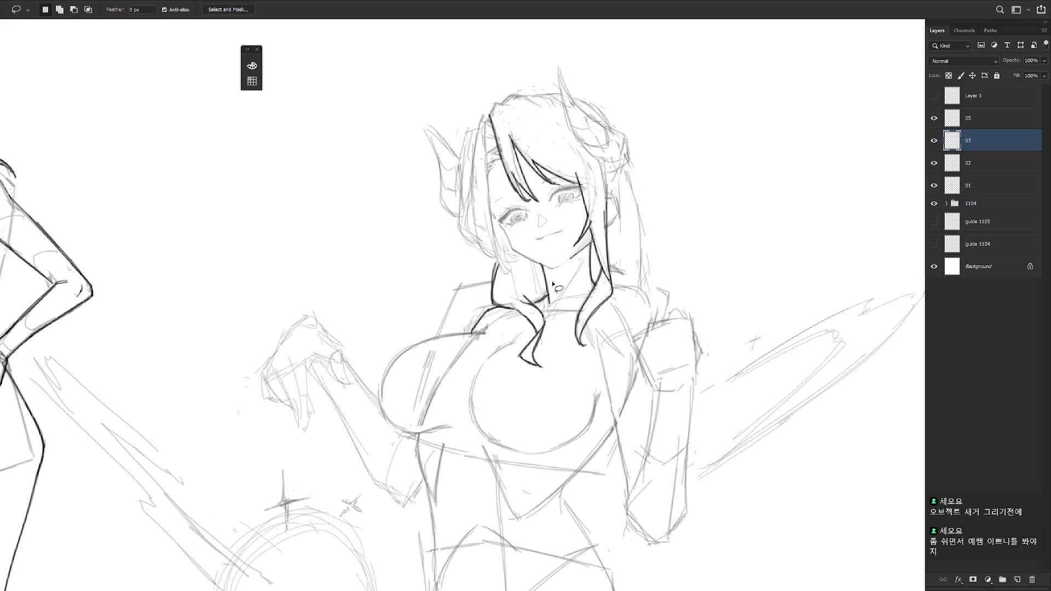
key(b)
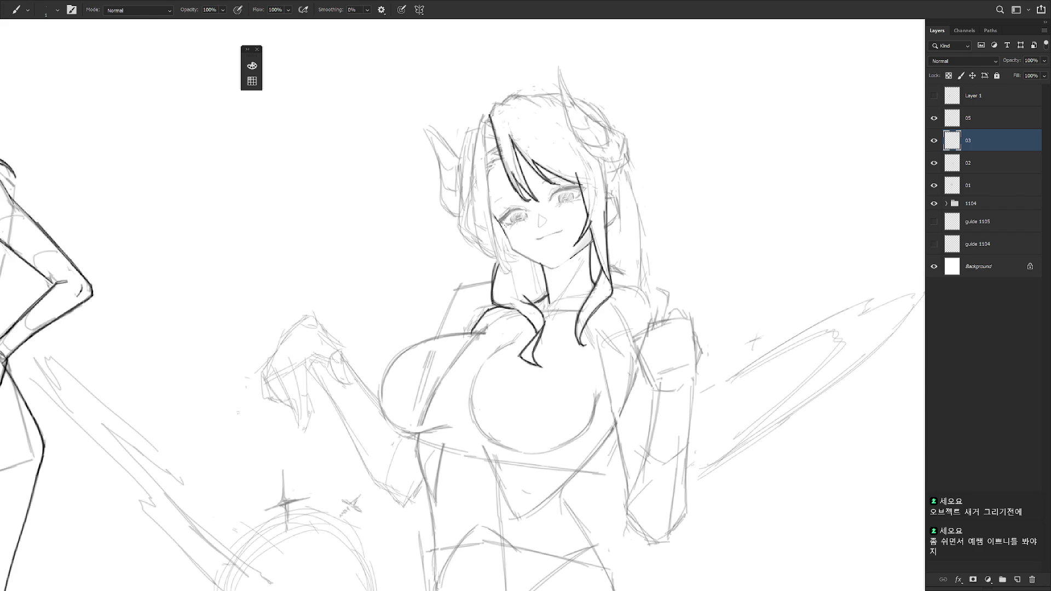
scroll(728, 380, down, 6)
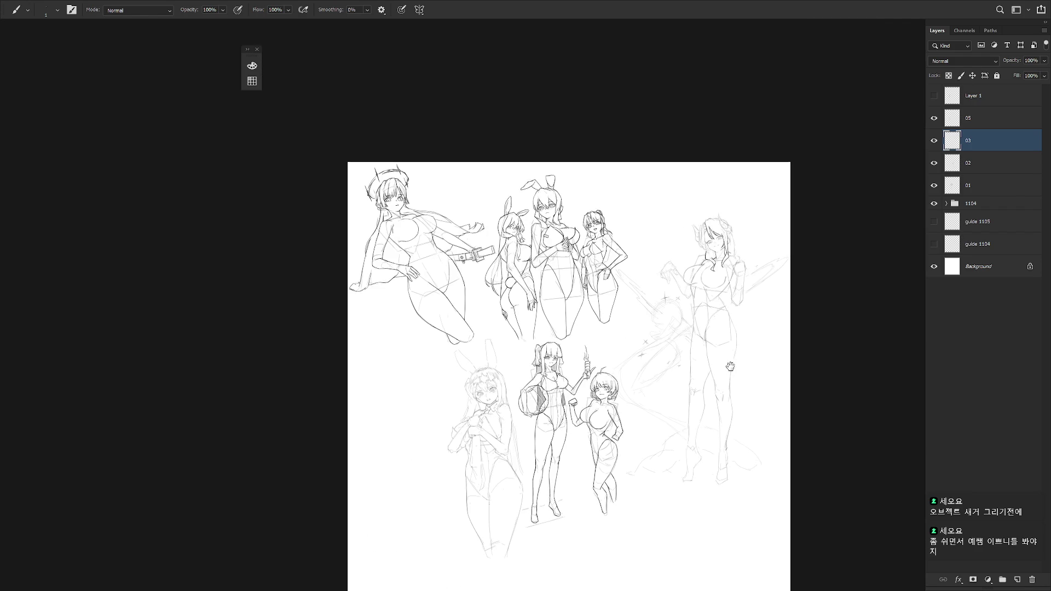
Mirror the canvas to check proportions and add a small 1 px line on the right eye.
key(ctrl+shift+h)
scroll(722, 385, up, 5)
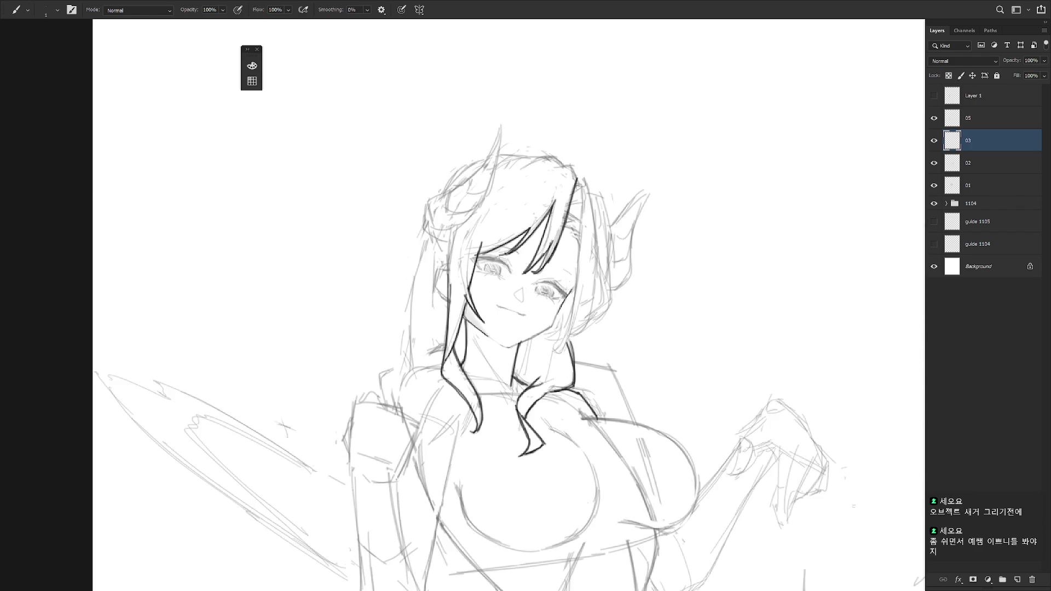
drag(510, 306, 532, 286)
key(e)
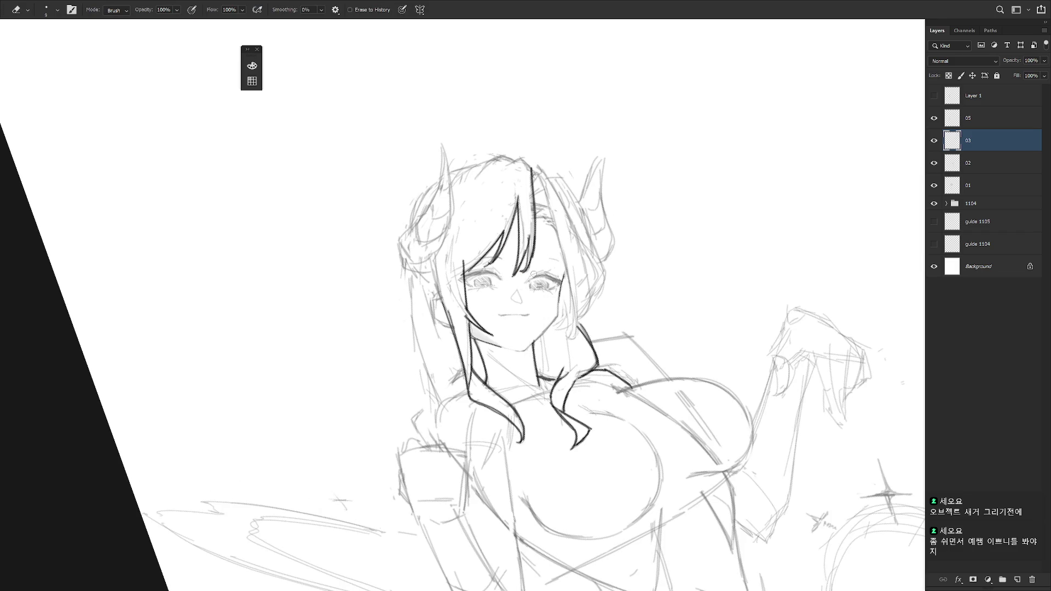
key(b)
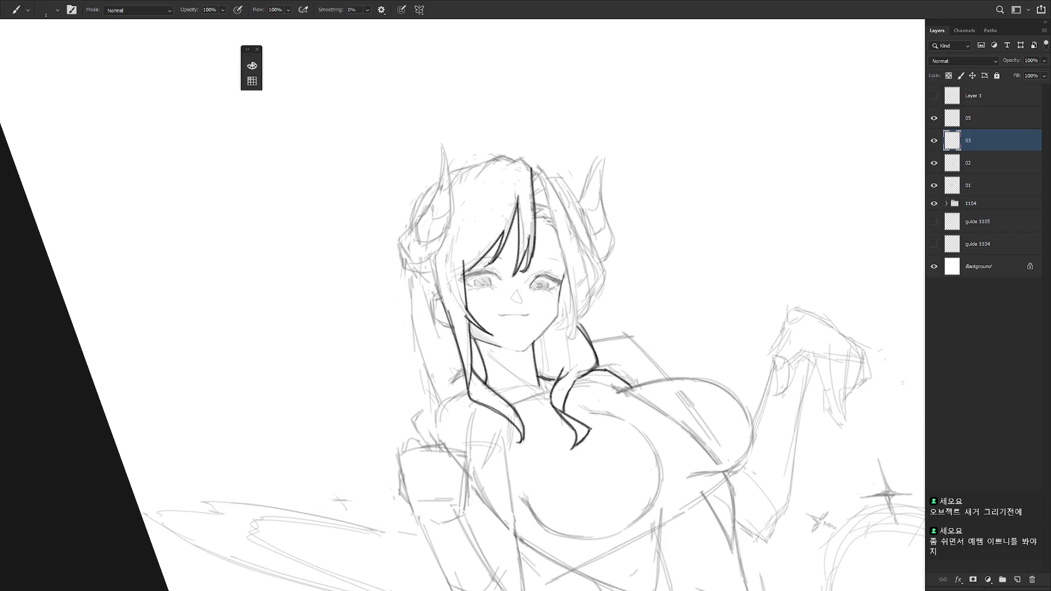
mouse_move(529, 281)
mouse_down()
mouse_move(542, 278)
mouse_move(534, 287)
mouse_up()
key(e)
key(b)
scroll(542, 306, down, 5)
mouse_move(547, 273)
mouse_down()
mouse_move(637, 364)
mouse_move(556, 301)
mouse_up()
key(ctrl+shift+h)
Erase the horned girl's rough nose sketch lines, then lasso her mouth.
drag(858, 318, 735, 324)
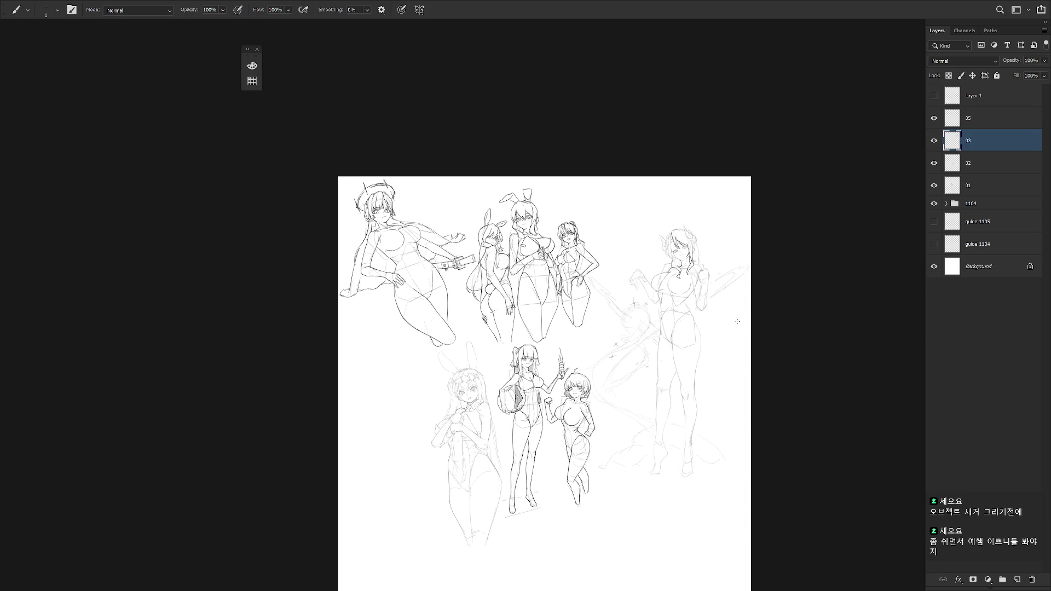
scroll(697, 255, up, 5)
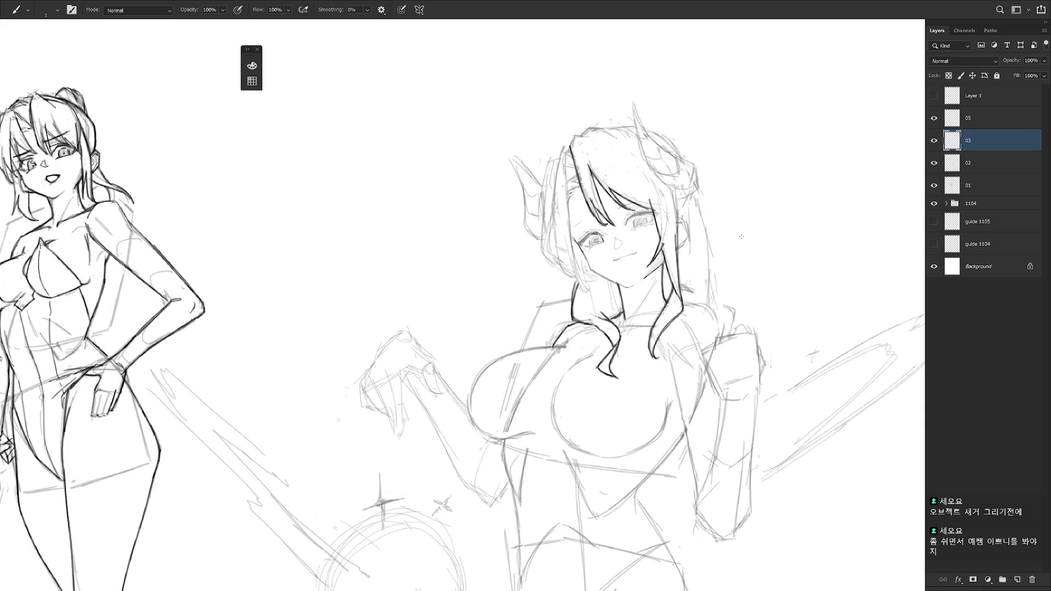
scroll(628, 246, up, 2)
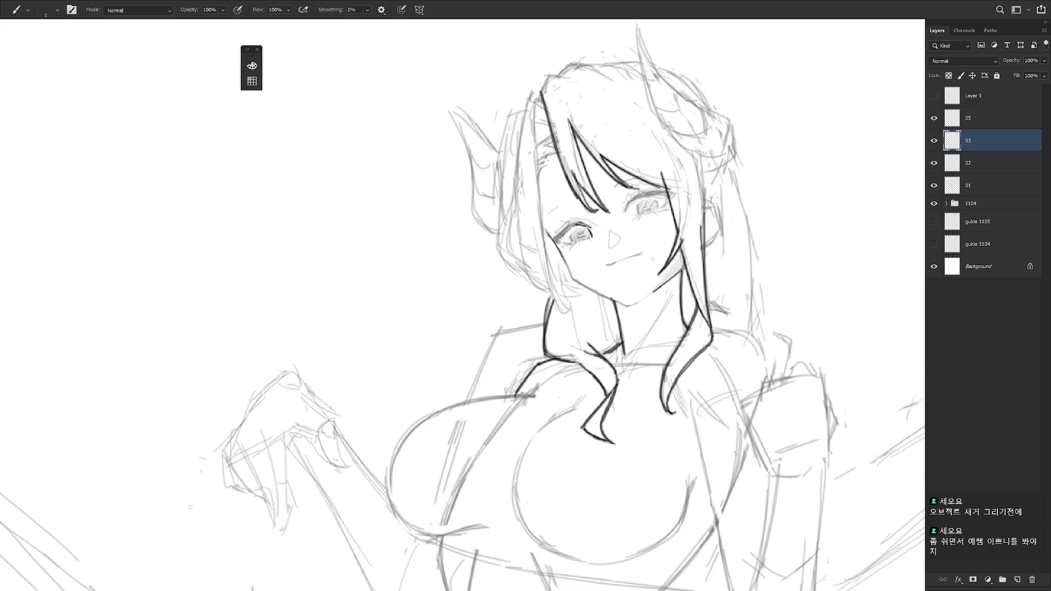
key(e)
mouse_move(609, 230)
mouse_down()
mouse_move(613, 244)
mouse_move(628, 219)
mouse_move(605, 245)
mouse_up()
key(b)
scroll(695, 234, down, 5)
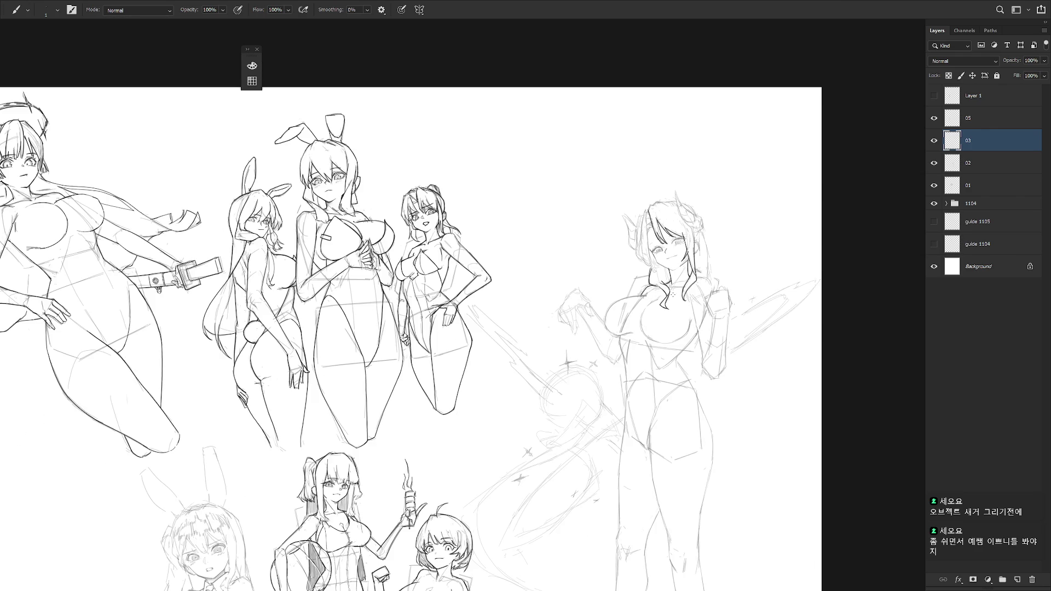
scroll(694, 234, up, 4)
key(l)
drag(671, 264, 643, 280)
Nudge the selected mouth into a better position and deselect it.
scroll(679, 268, up, 3)
key(ctrl+t)
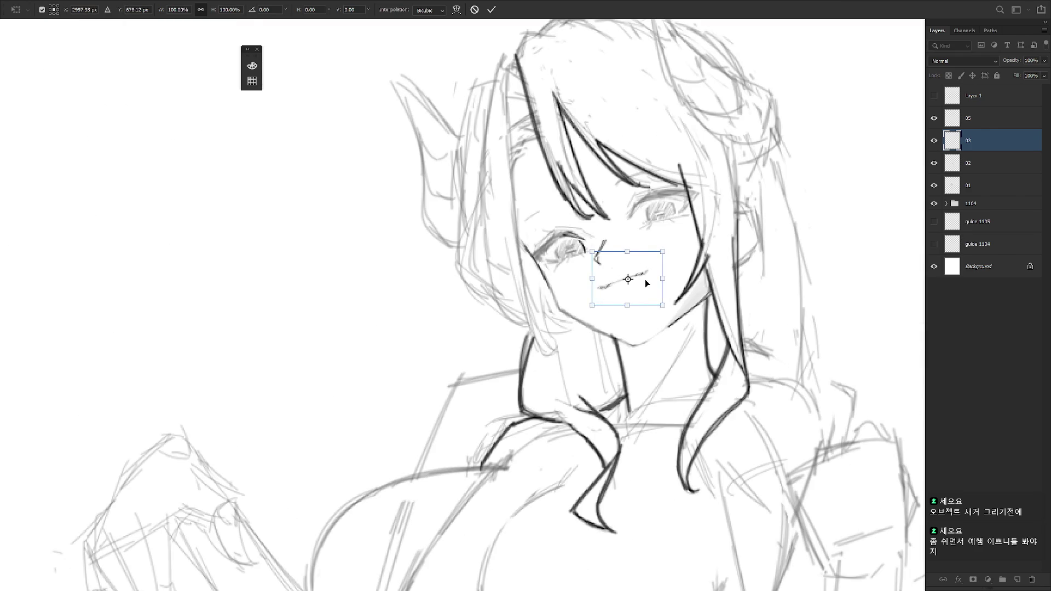
key(Return)
key(ctrl+d)
scroll(722, 329, down, 5)
scroll(651, 254, up, 4)
Tilt the view and ink a line along the left edge of her face.
key(r)
drag(671, 266, 548, 257)
key(e)
key(b)
mouse_move(534, 219)
mouse_down()
mouse_move(531, 257)
mouse_move(559, 285)
mouse_up()
key(ctrl+z)
key(ctrl+z)
key(ctrl+z)
Ink a short line beside her eye and return the view upright.
key(r)
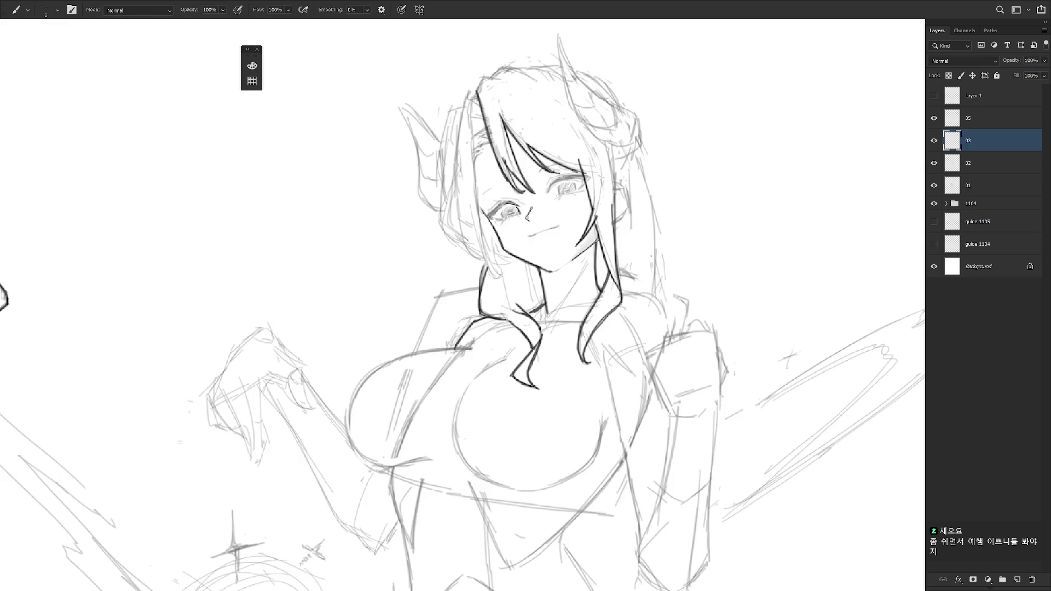
scroll(643, 257, down, 3)
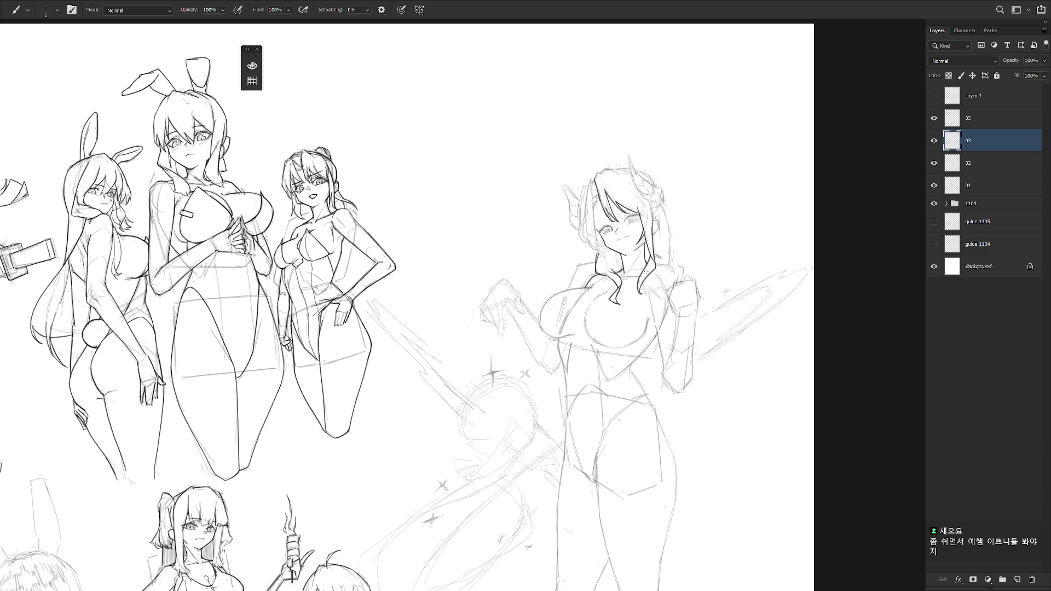
scroll(646, 271, up, 3)
mouse_move(645, 271)
mouse_down()
mouse_move(602, 318)
mouse_move(650, 356)
mouse_up()
key(ctrl+z)
drag(660, 312, 650, 354)
key(Escape)
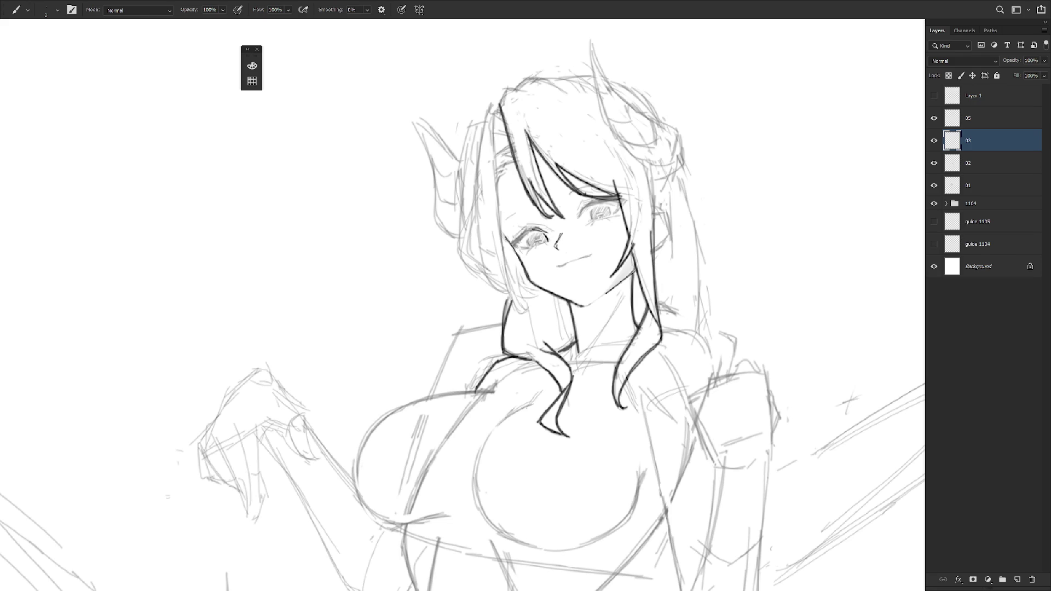
key(e)
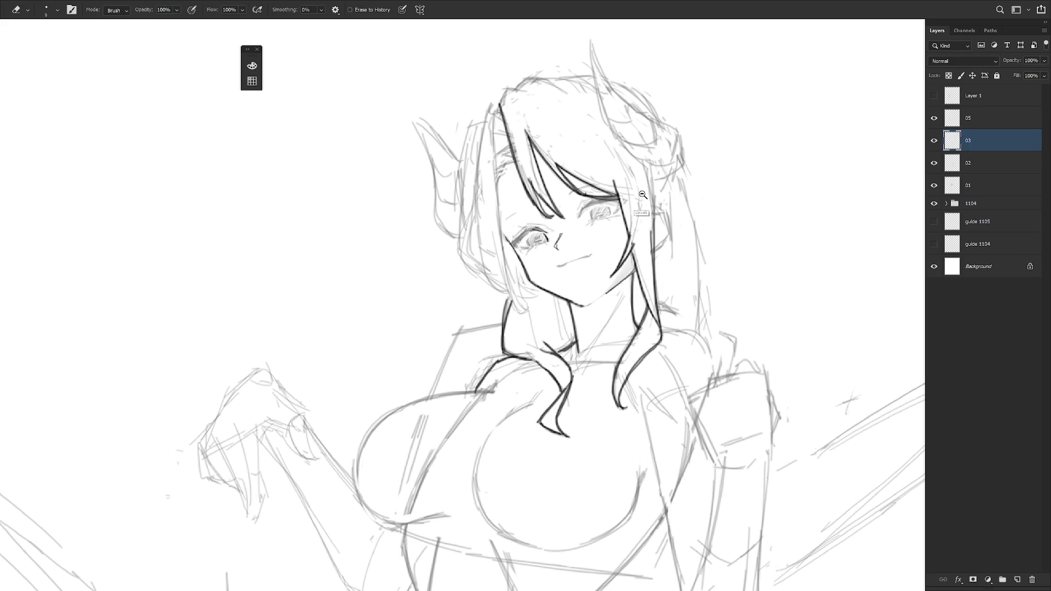
scroll(635, 211, down, 2)
key(b)
drag(656, 340, 647, 367)
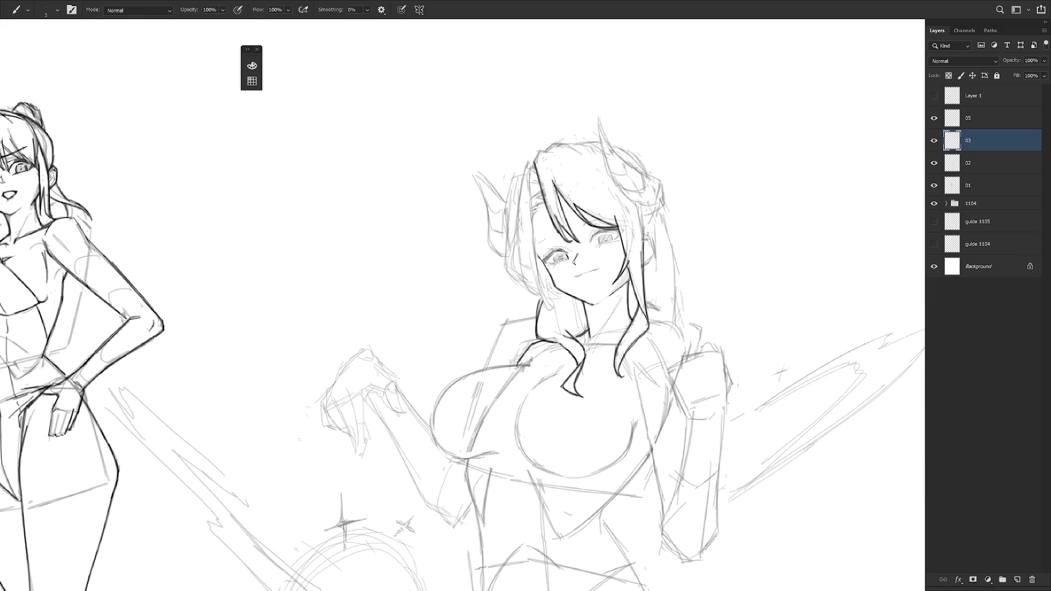
Ink the dark left hair outline down the side of her face to the jaw.
drag(529, 174, 551, 312)
key(r)
drag(547, 298, 543, 325)
key(ctrl+z)
key(ctrl+z)
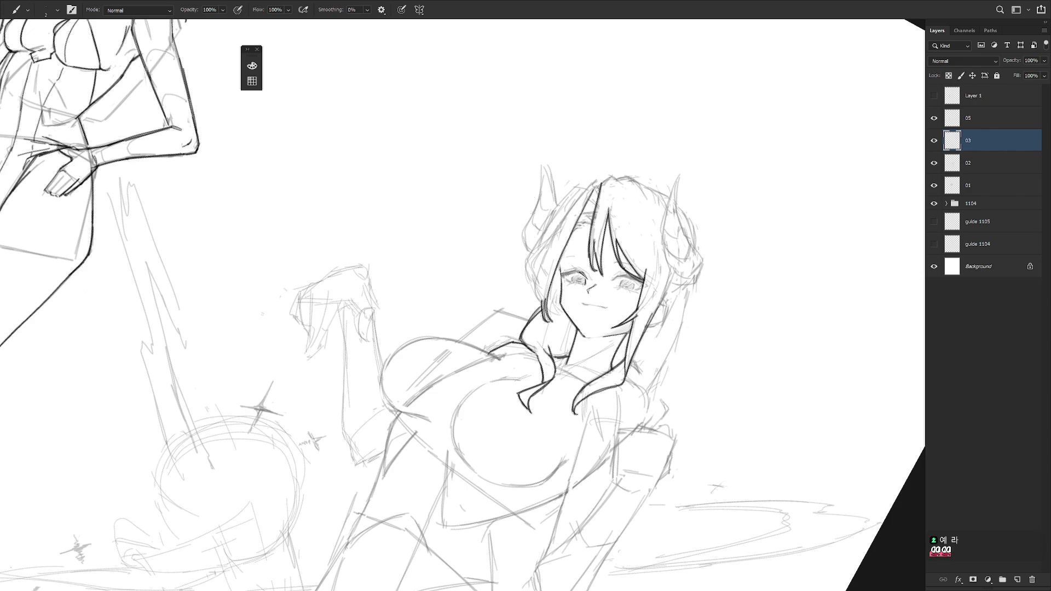
drag(527, 261, 534, 287)
key(r)
mouse_move(596, 246)
mouse_down()
mouse_move(611, 314)
mouse_move(603, 298)
mouse_up()
mouse_move(518, 209)
mouse_down()
mouse_move(509, 261)
mouse_move(514, 229)
mouse_up()
drag(514, 230, 508, 264)
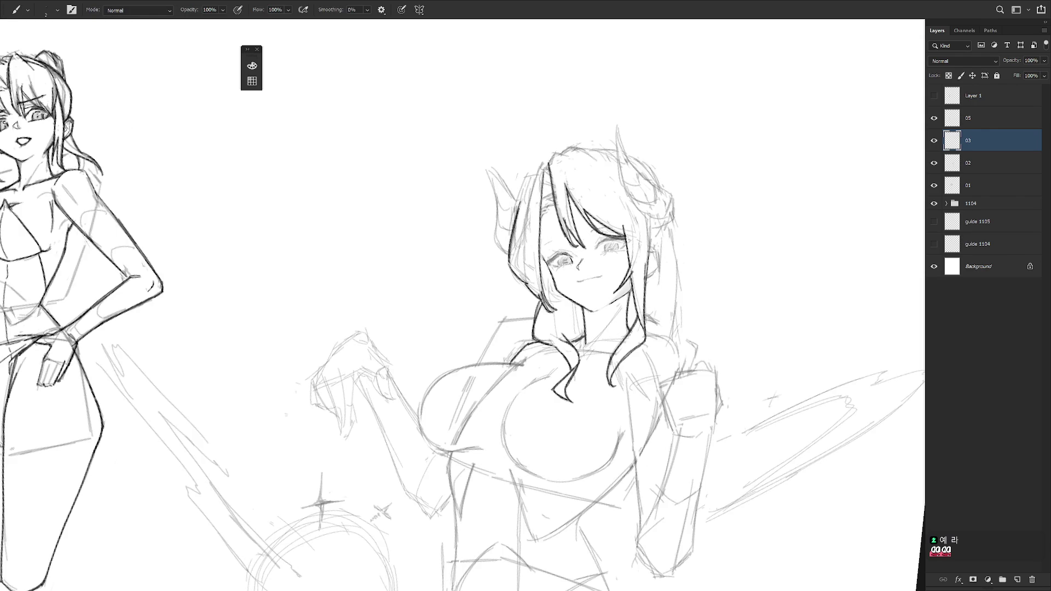
drag(524, 178, 516, 222)
drag(526, 176, 517, 212)
mouse_move(538, 174)
mouse_down()
mouse_move(525, 180)
mouse_move(540, 164)
mouse_move(524, 214)
mouse_up()
mouse_move(553, 196)
mouse_down()
mouse_move(540, 200)
mouse_move(545, 182)
mouse_up()
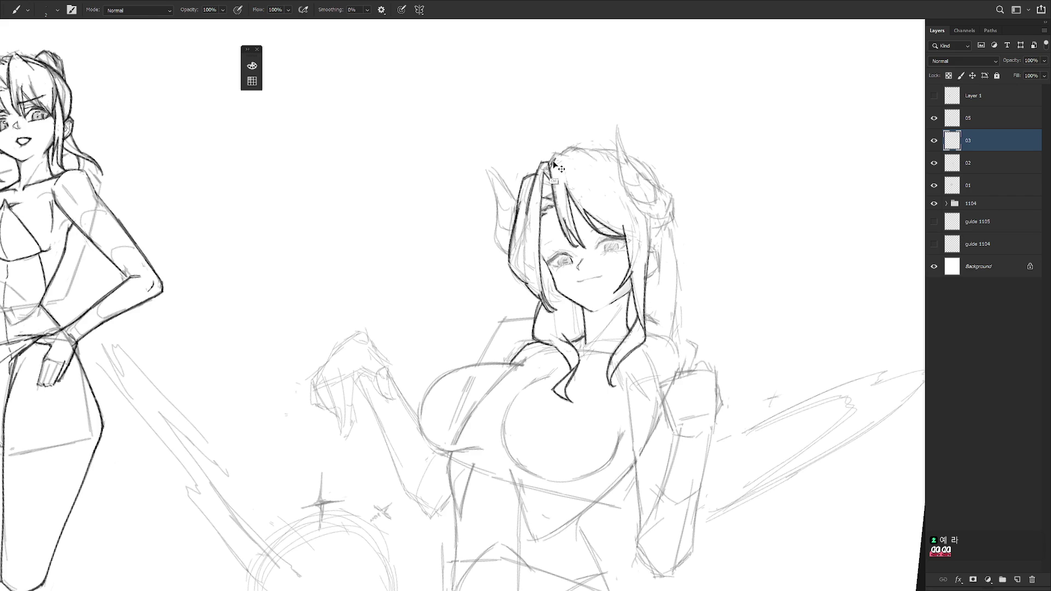
Ink the top of the hair and re-ink the right horn in dark lines.
drag(552, 156, 594, 160)
key(ctrl+z)
mouse_move(560, 155)
mouse_down()
mouse_move(606, 153)
mouse_move(649, 214)
mouse_up()
drag(617, 129, 653, 184)
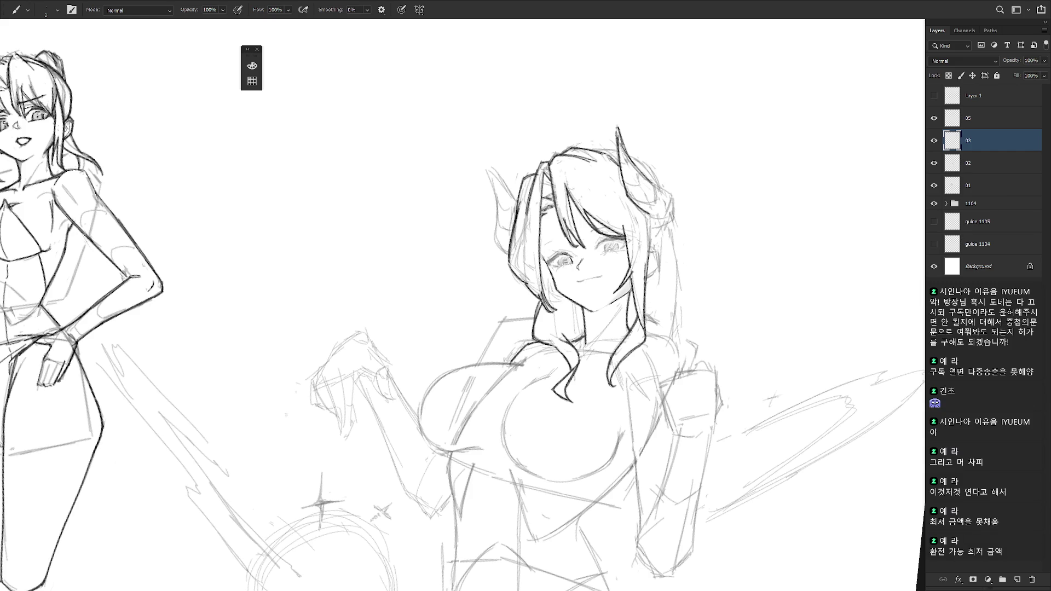
Ink and thicken the horned girl's neck line.
scroll(572, 304, up, 2)
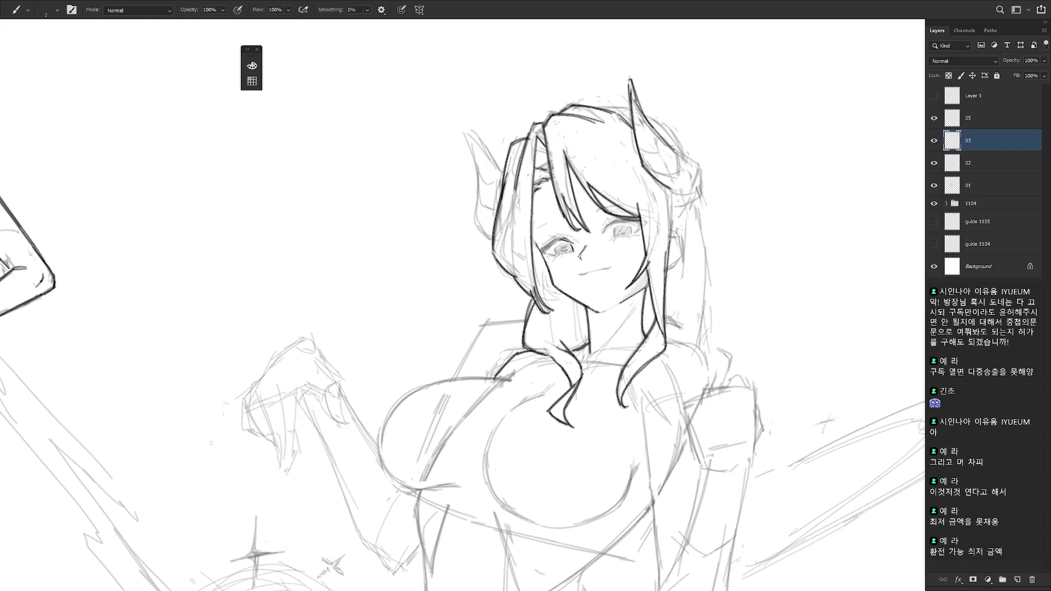
drag(574, 302, 583, 339)
key(ctrl+z)
drag(572, 297, 585, 344)
drag(573, 302, 579, 332)
Ink the hair and horn edge and draw the ear beside her face.
mouse_move(581, 257)
mouse_down()
mouse_move(570, 253)
mouse_move(598, 250)
mouse_move(514, 279)
mouse_up()
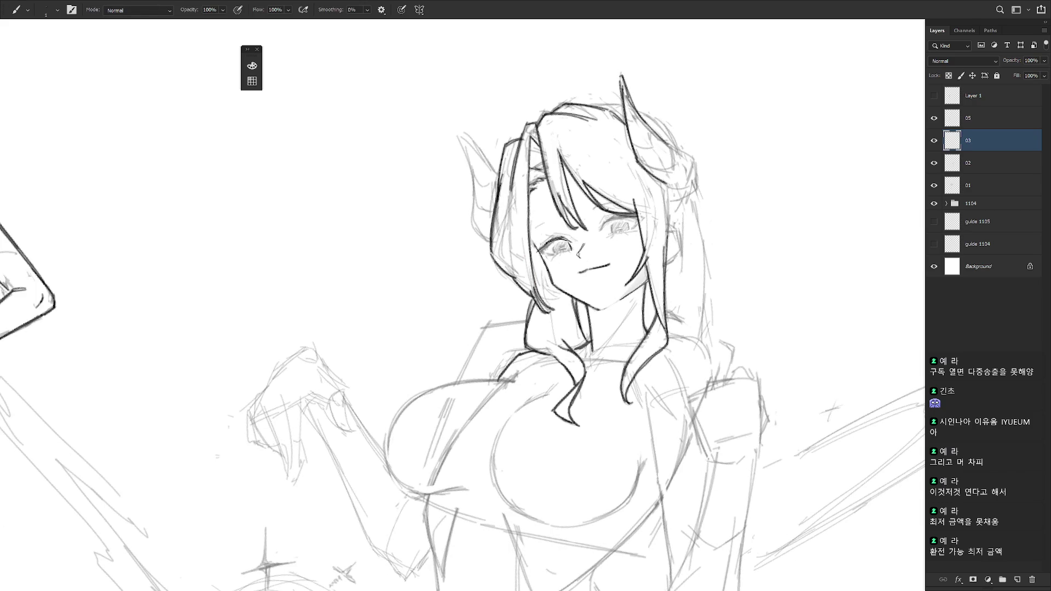
mouse_move(545, 247)
mouse_down()
mouse_move(576, 390)
mouse_move(559, 260)
mouse_up()
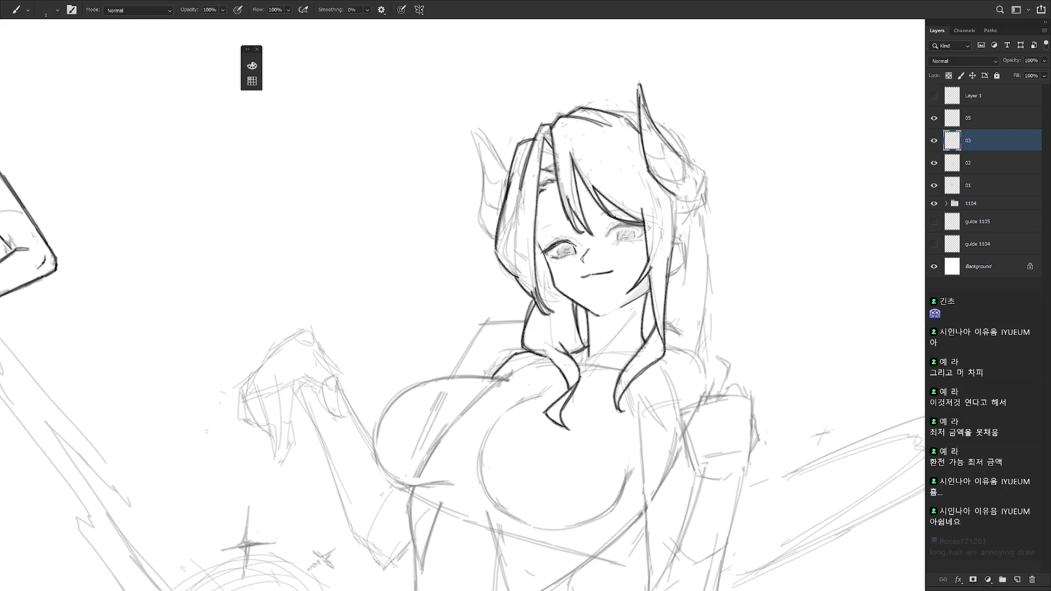
drag(667, 371, 650, 421)
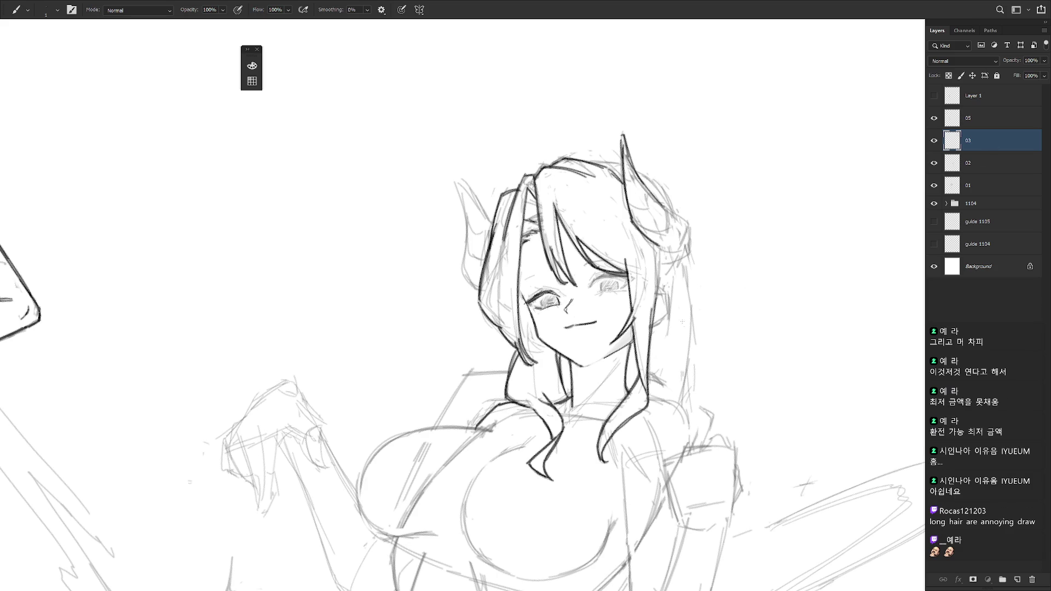
drag(682, 326, 670, 358)
mouse_move(649, 232)
mouse_down()
mouse_move(660, 254)
mouse_move(676, 253)
mouse_move(679, 284)
mouse_move(648, 295)
mouse_move(659, 297)
mouse_up()
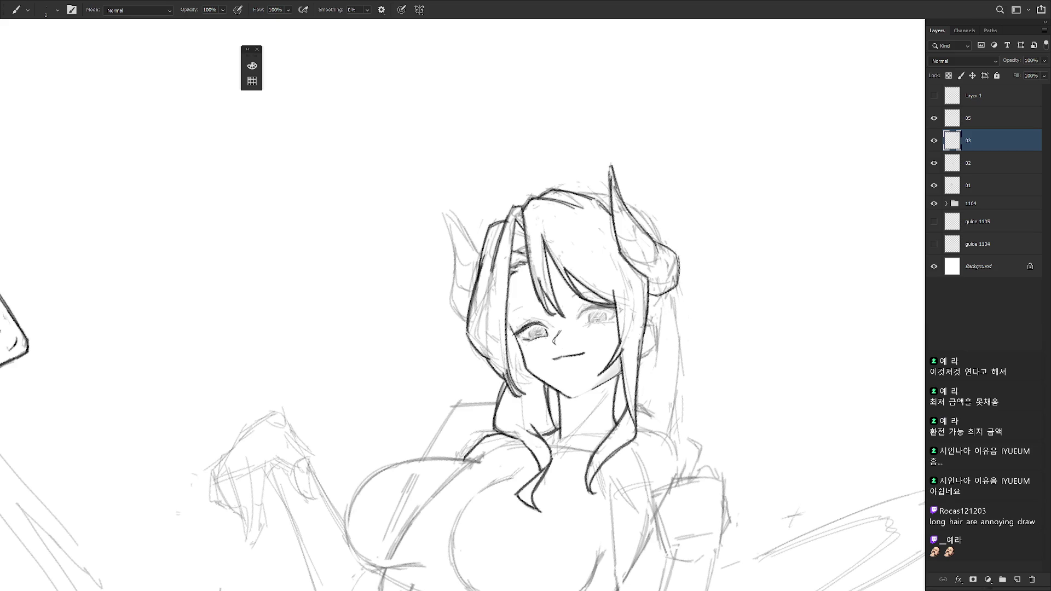
drag(674, 375, 676, 345)
mouse_move(648, 292)
mouse_down()
mouse_move(656, 309)
mouse_move(641, 328)
mouse_up()
Ink the long hair line down her right side, then reset the view upright.
mouse_move(675, 259)
mouse_down()
mouse_move(685, 339)
mouse_move(675, 405)
mouse_up()
key(ctrl+z)
drag(683, 316, 688, 389)
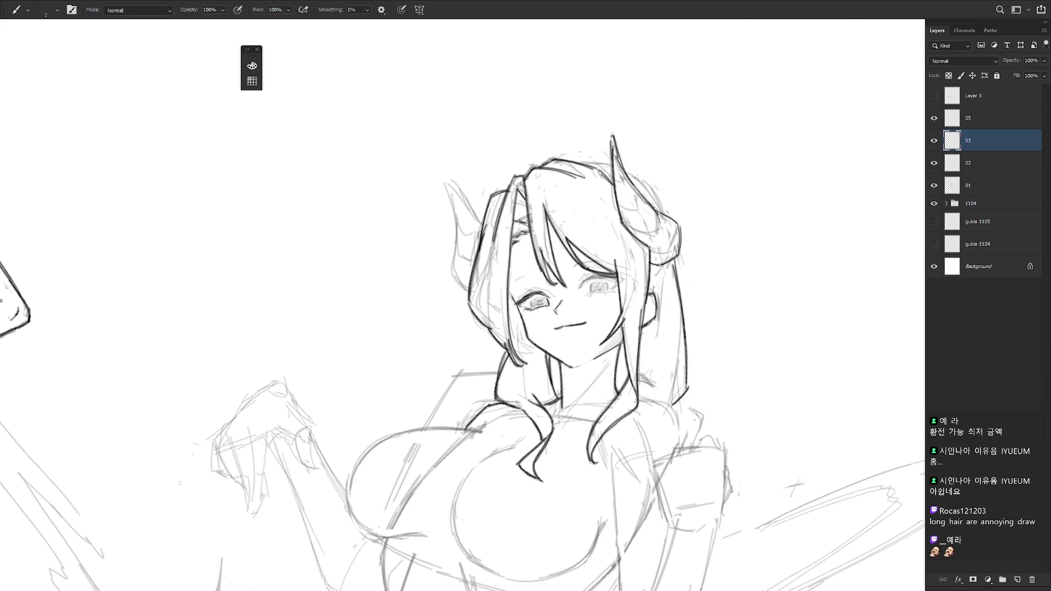
scroll(702, 454, down, 3)
key(r)
mouse_move(709, 466)
mouse_down()
mouse_move(684, 306)
mouse_move(635, 306)
mouse_up()
key(r)
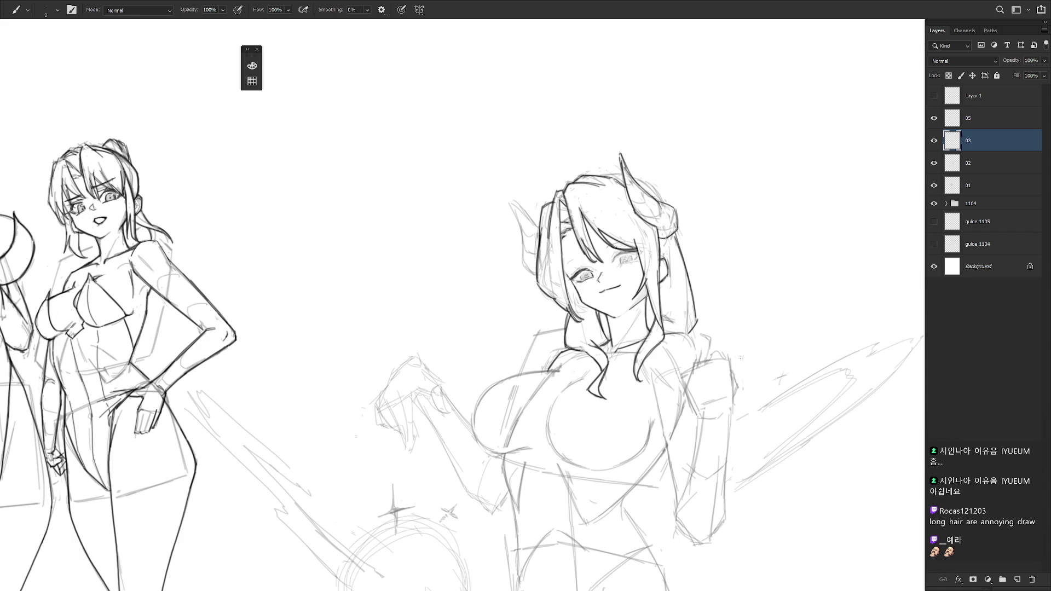
Ink the shoulder, neckline mark and upper-left outline of the horned girl's chest.
mouse_move(698, 341)
mouse_down()
mouse_move(695, 361)
mouse_move(659, 387)
mouse_up()
key(ctrl+z)
key(r)
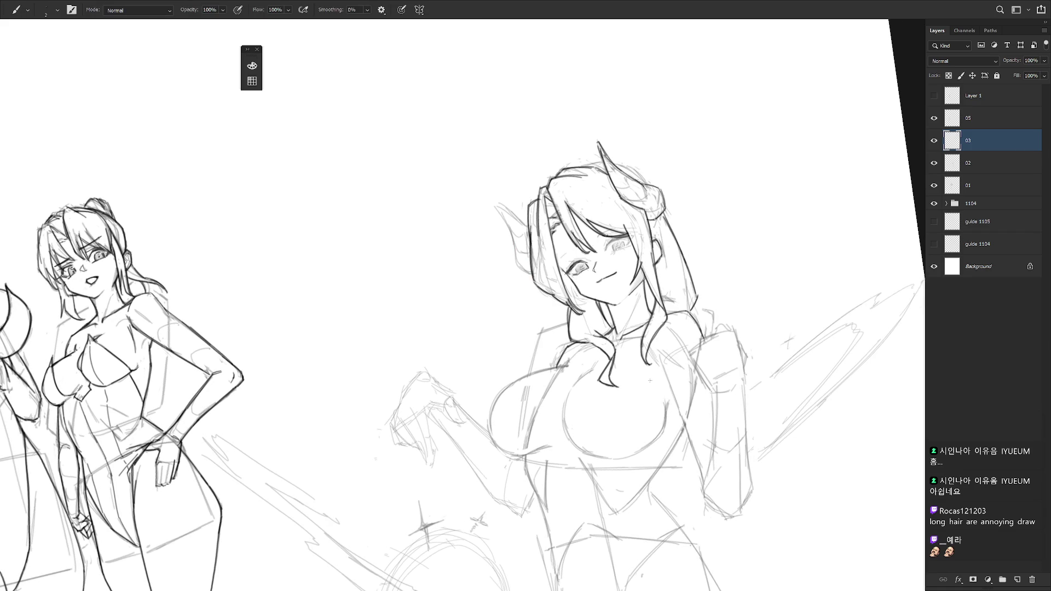
drag(610, 337, 615, 342)
key(r)
drag(659, 416, 652, 394)
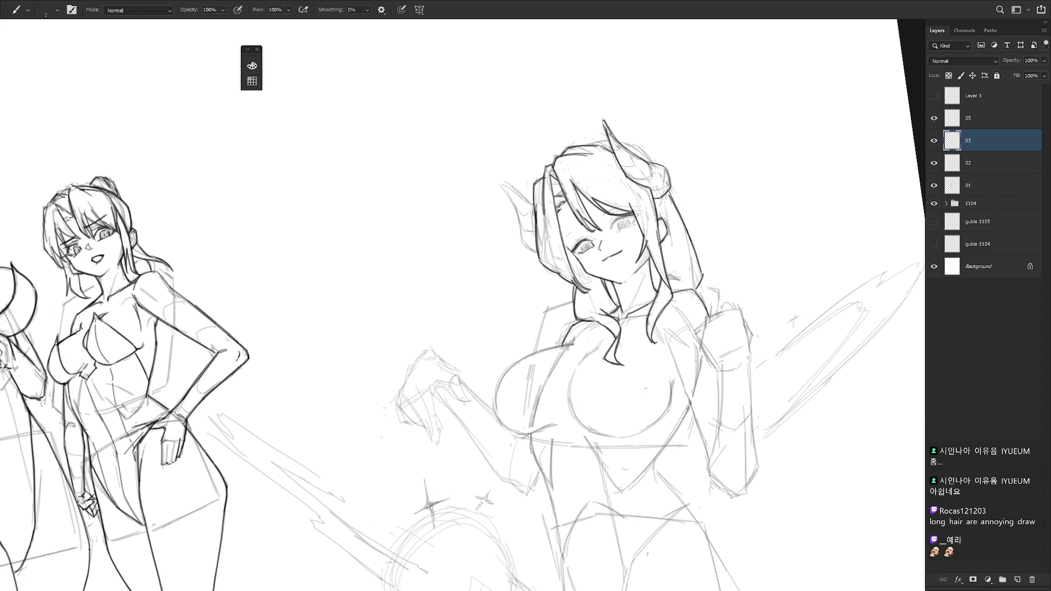
key(r)
mouse_move(670, 502)
mouse_down()
mouse_move(530, 337)
mouse_move(501, 371)
mouse_move(530, 322)
mouse_move(552, 314)
mouse_up()
key(ctrl+z)
mouse_move(507, 345)
mouse_down()
mouse_move(583, 308)
mouse_move(576, 320)
mouse_up()
key(r)
mouse_move(472, 330)
mouse_down()
mouse_move(465, 363)
mouse_move(553, 357)
mouse_up()
key(r)
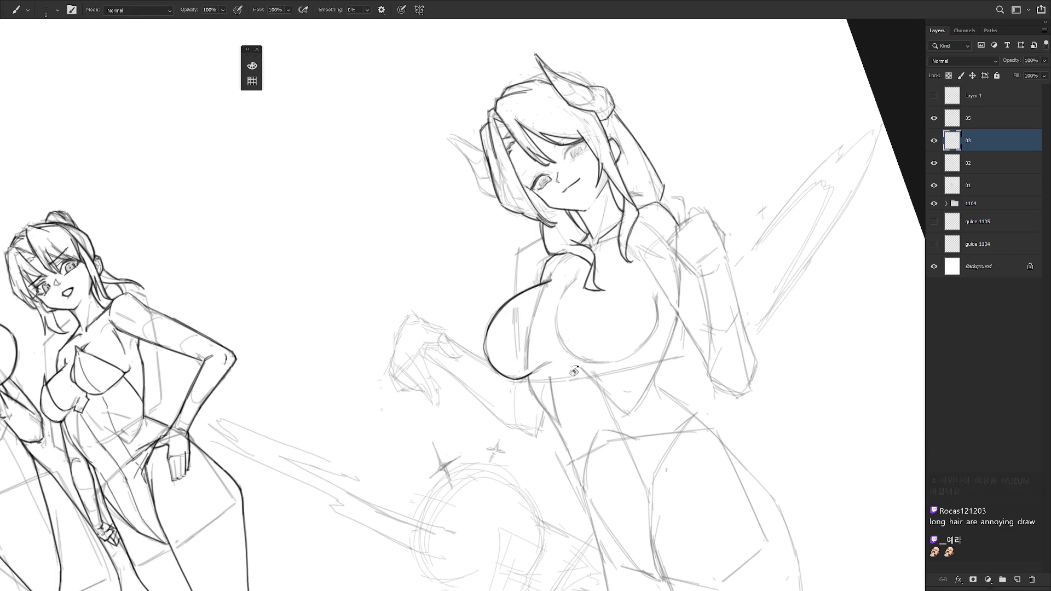
key(r)
drag(602, 384, 547, 416)
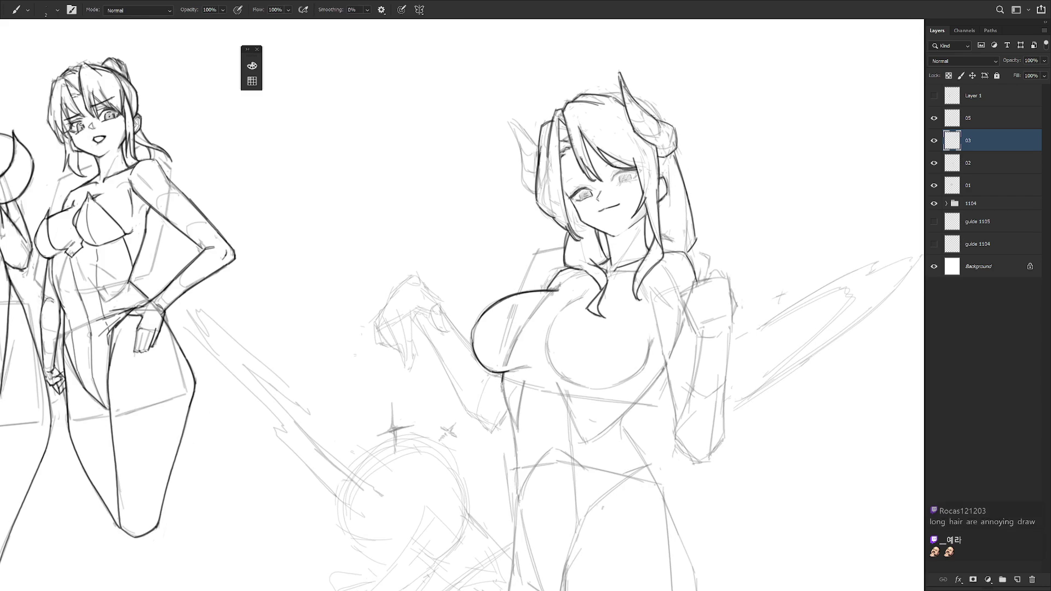
Ink the torso's left contour, a diagonal line across it and its right contour.
drag(503, 381, 515, 425)
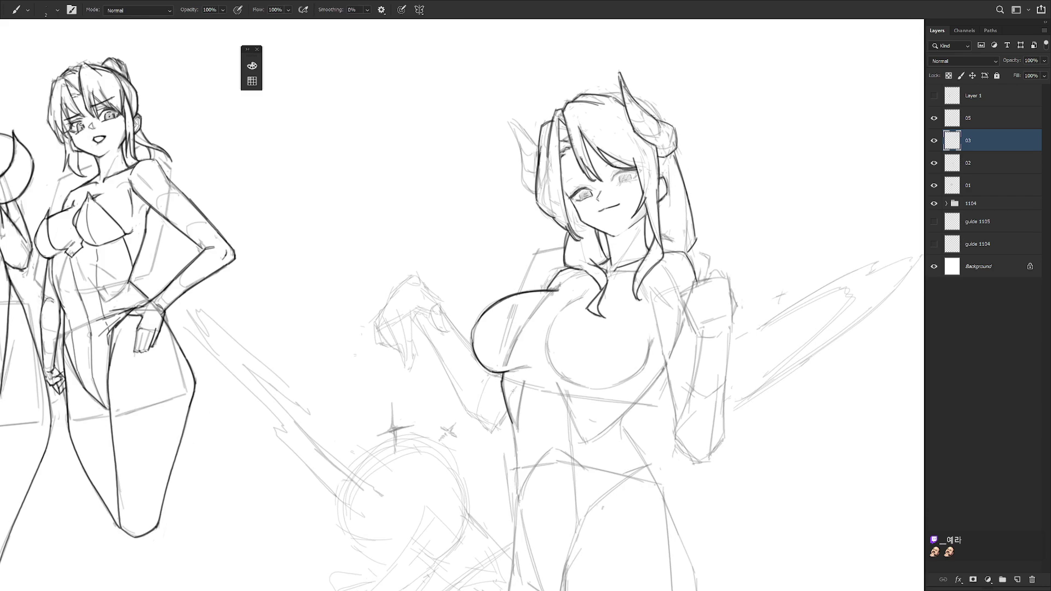
scroll(646, 383, down, 2)
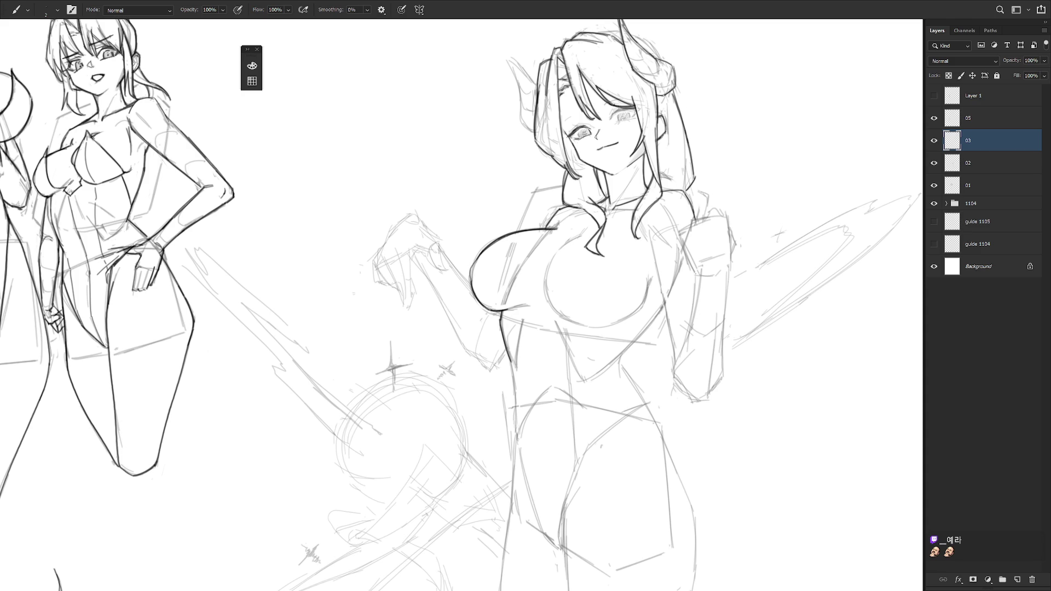
scroll(750, 308, down, 2)
drag(516, 302, 524, 387)
scroll(629, 360, down, 2)
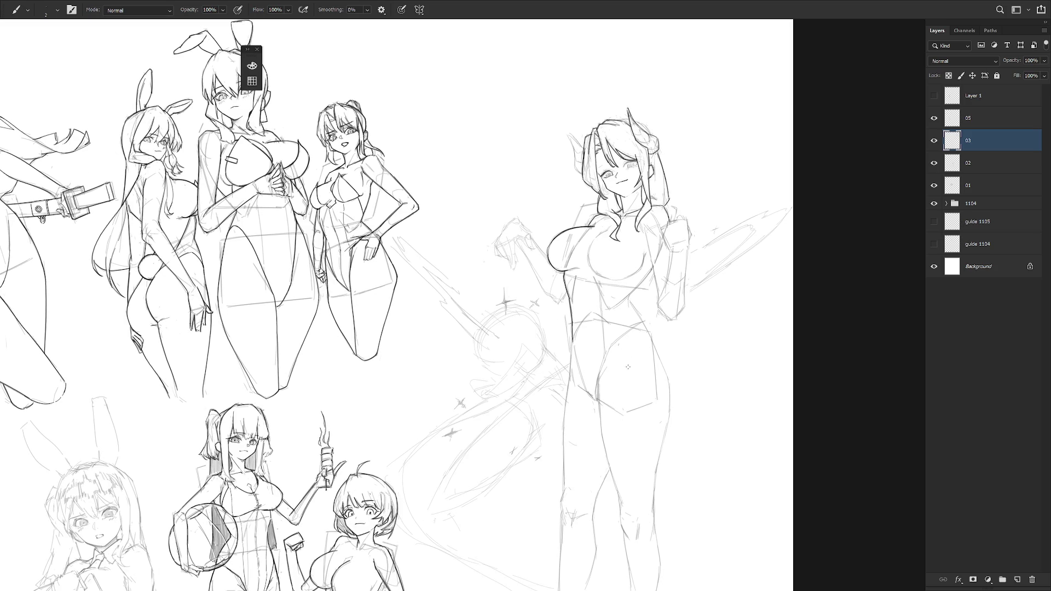
mouse_move(652, 305)
mouse_down()
mouse_move(639, 272)
mouse_move(605, 307)
mouse_up()
scroll(650, 403, up, 1)
scroll(627, 253, up, 3)
drag(636, 269, 594, 318)
key(ctrl+z)
key(ctrl+z)
drag(643, 261, 599, 321)
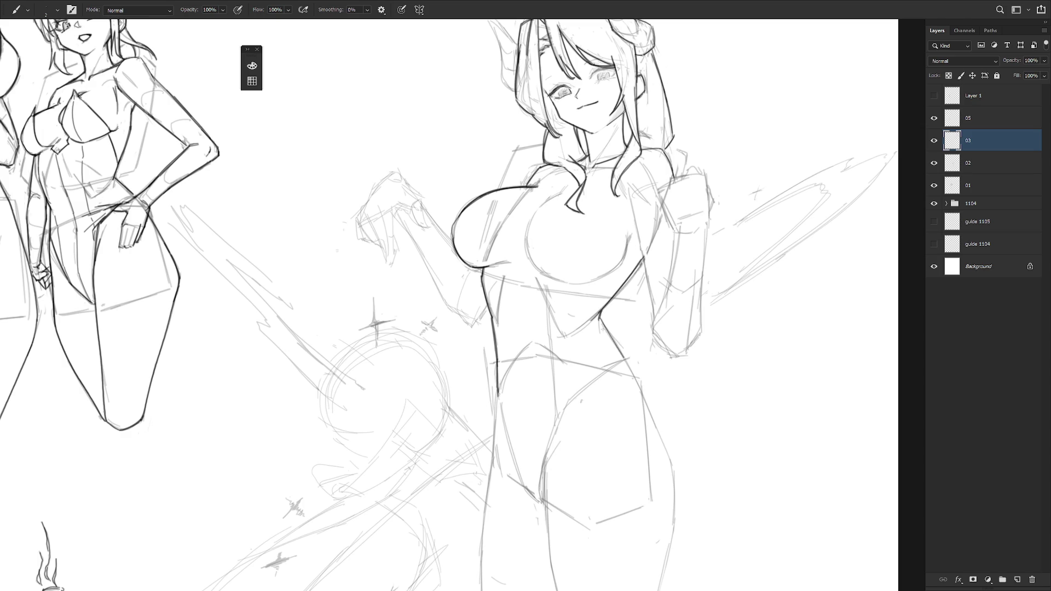
scroll(662, 331, down, 1)
drag(677, 412, 659, 365)
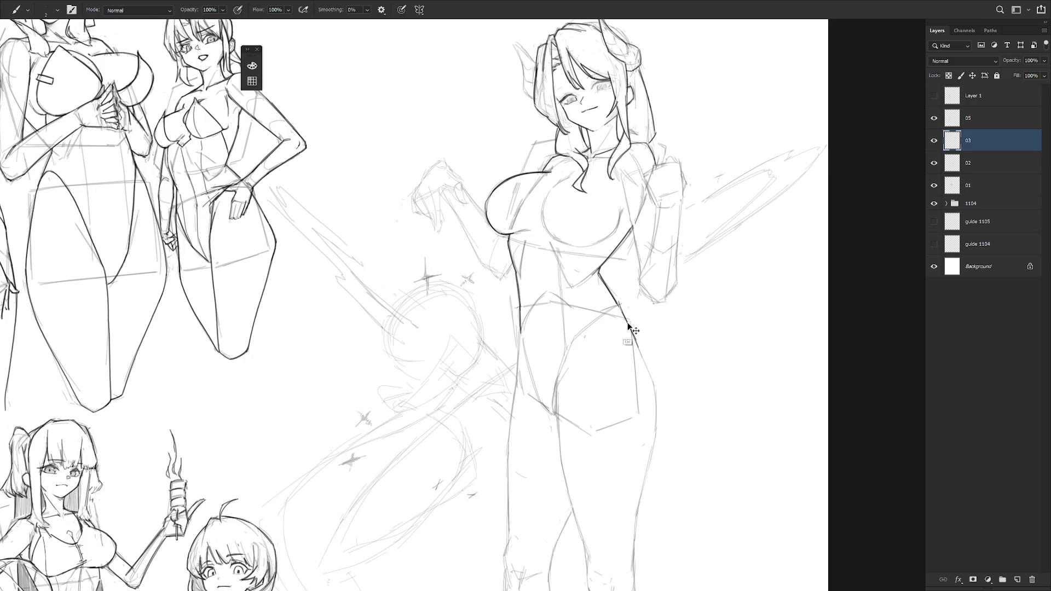
key(ctrl+z)
mouse_move(615, 300)
mouse_down()
mouse_move(646, 365)
mouse_move(653, 422)
mouse_up()
Ink bold contours down the right hip, thigh and inner thigh.
scroll(701, 346, down, 2)
scroll(701, 347, up, 2)
drag(682, 274, 663, 412)
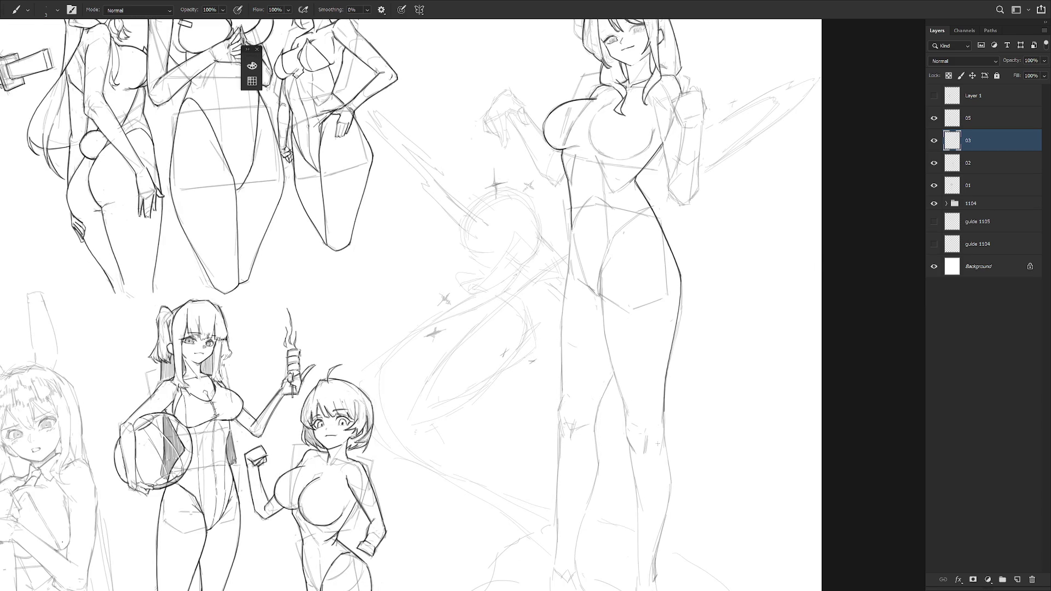
drag(682, 273, 662, 442)
mouse_move(603, 261)
mouse_down()
mouse_move(607, 340)
mouse_move(627, 416)
mouse_up()
key(ctrl+z)
mouse_move(602, 260)
mouse_down()
mouse_move(608, 347)
mouse_move(628, 414)
mouse_up()
mouse_move(602, 260)
mouse_down()
mouse_move(606, 344)
mouse_move(634, 452)
mouse_up()
key(ctrl+minus)
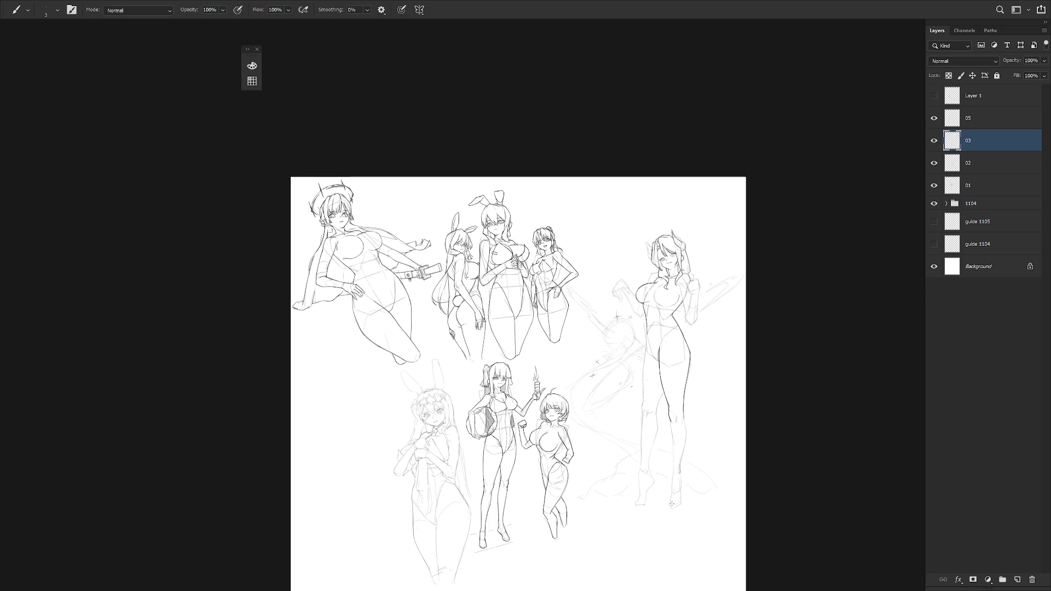
scroll(691, 263, up, 4)
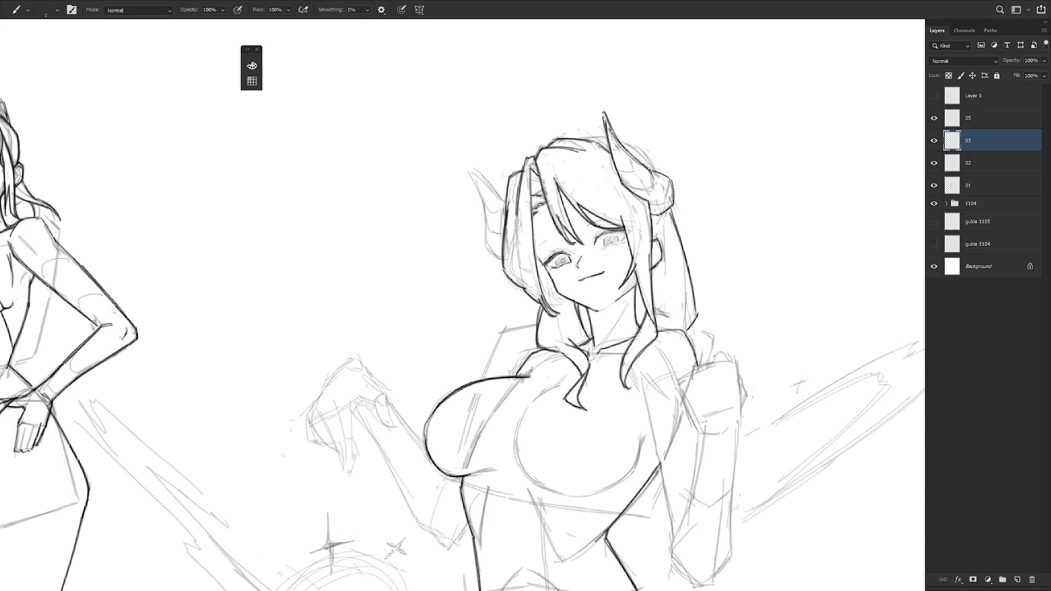
Draw a short dark stroke along each of the horned girl's upper eyelids.
mouse_move(598, 235)
mouse_down()
mouse_move(622, 230)
mouse_move(606, 228)
mouse_up()
drag(548, 253, 562, 250)
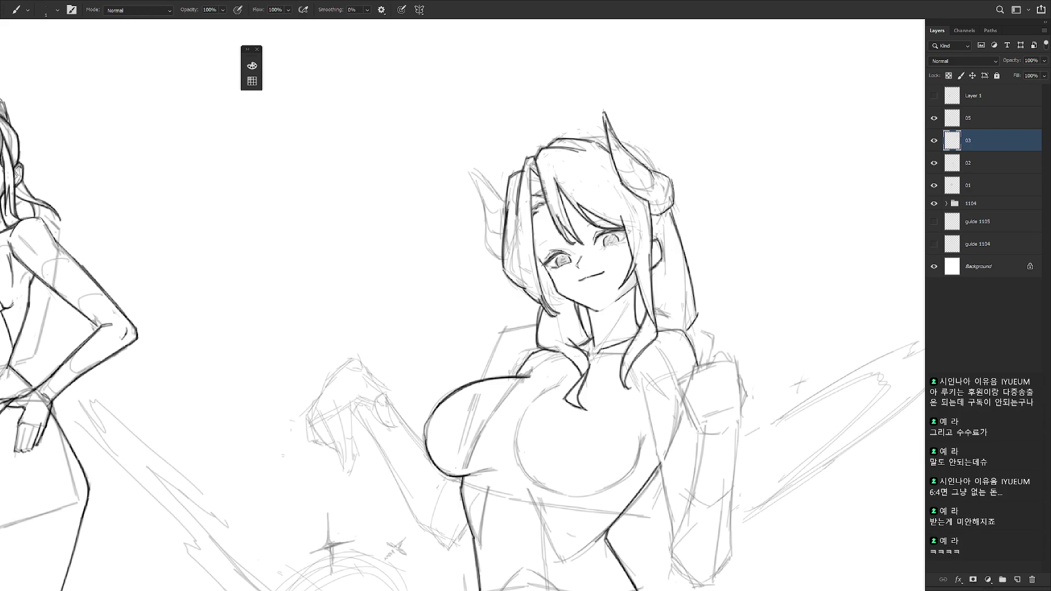
Ink the top edge of the horned girl's hair.
drag(654, 292, 673, 327)
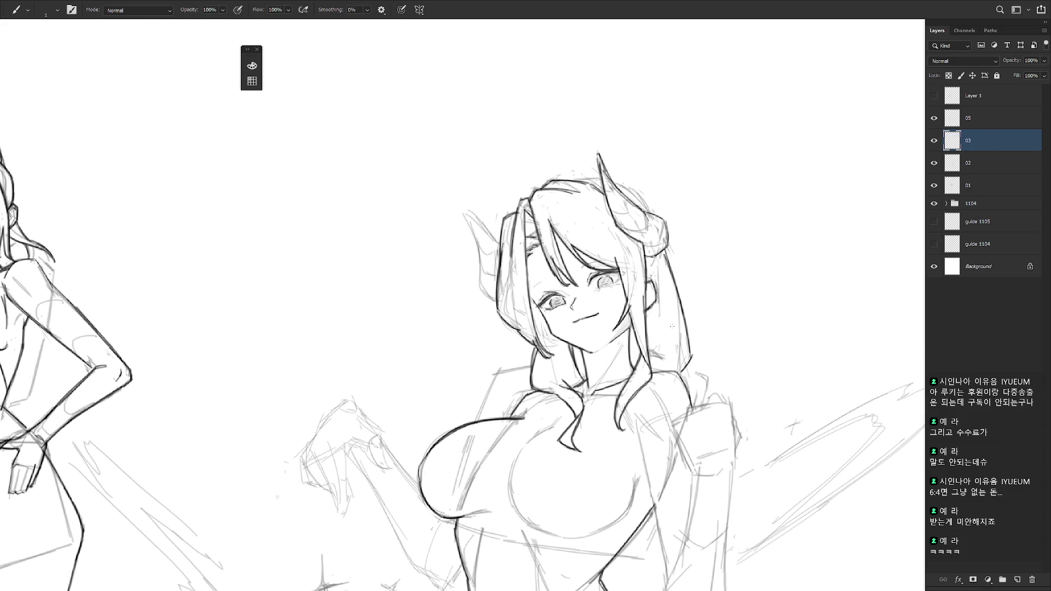
drag(569, 180, 599, 178)
key(ctrl+z)
Redraw the right horn's outer edge in darker strokes on a tilted view, then straighten it.
drag(603, 247, 612, 327)
drag(666, 241, 684, 287)
key(ctrl+z)
drag(666, 243, 682, 296)
drag(669, 247, 680, 269)
key(Escape)
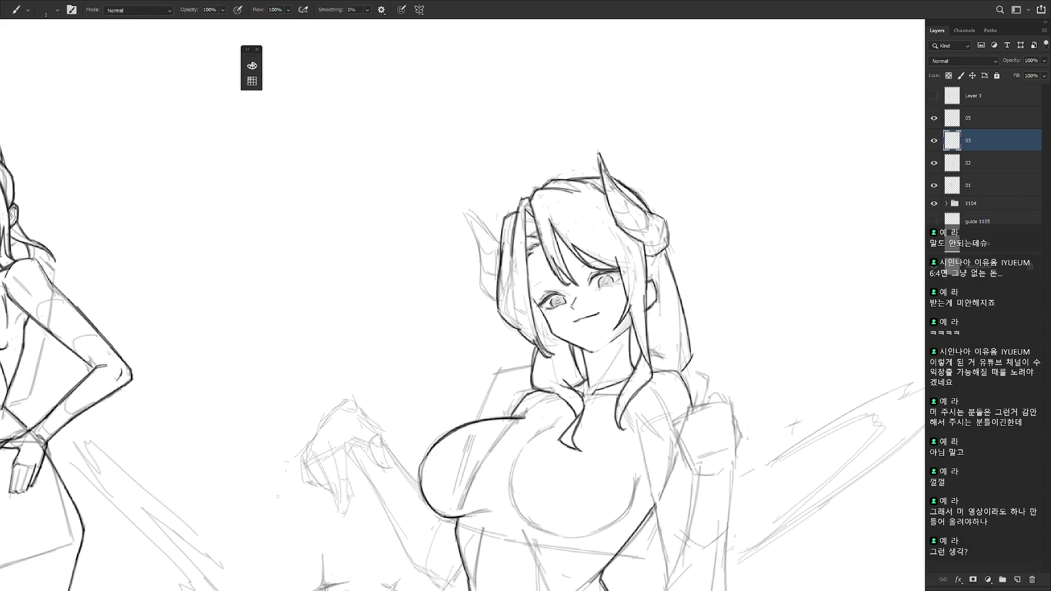
mouse_move(721, 312)
mouse_down()
mouse_move(695, 287)
mouse_move(703, 321)
mouse_up()
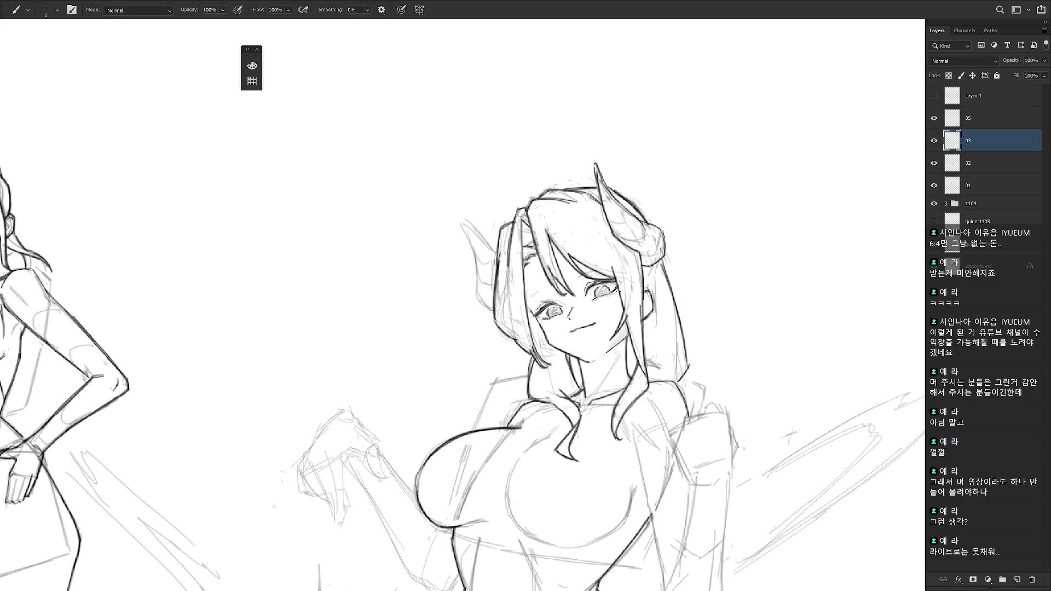
Ink the raised arm's contours, retrying the strokes until the upper arm line is clean.
scroll(675, 352, down, 3)
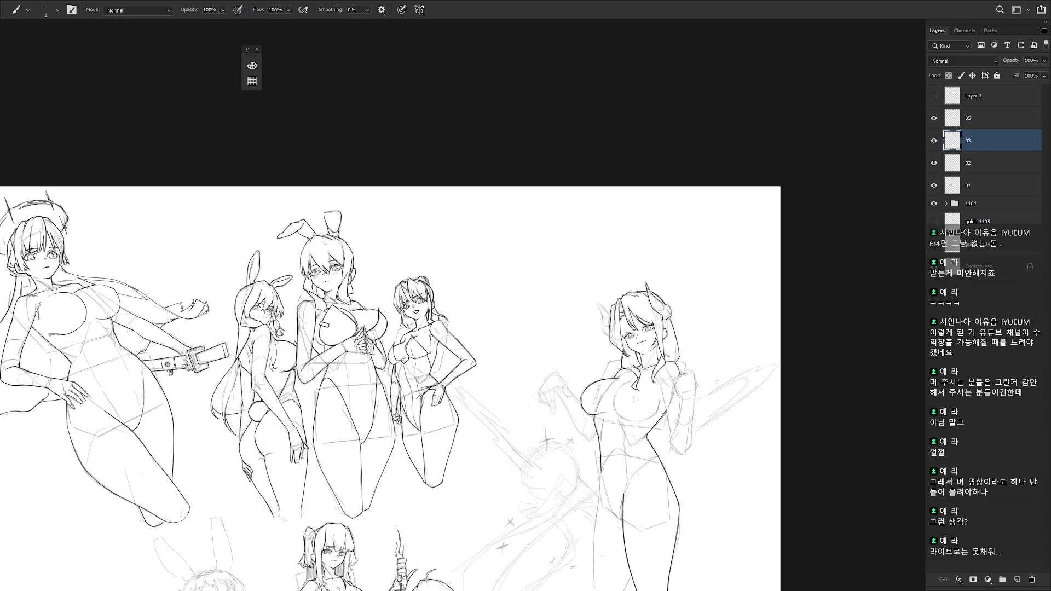
drag(641, 430, 597, 321)
scroll(590, 277, up, 3)
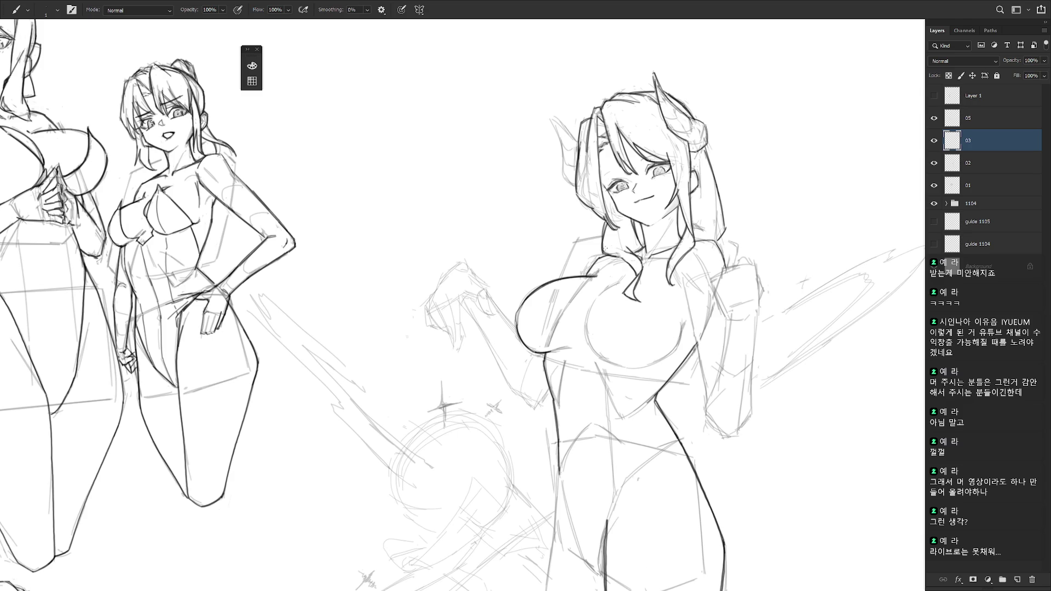
drag(640, 362, 613, 306)
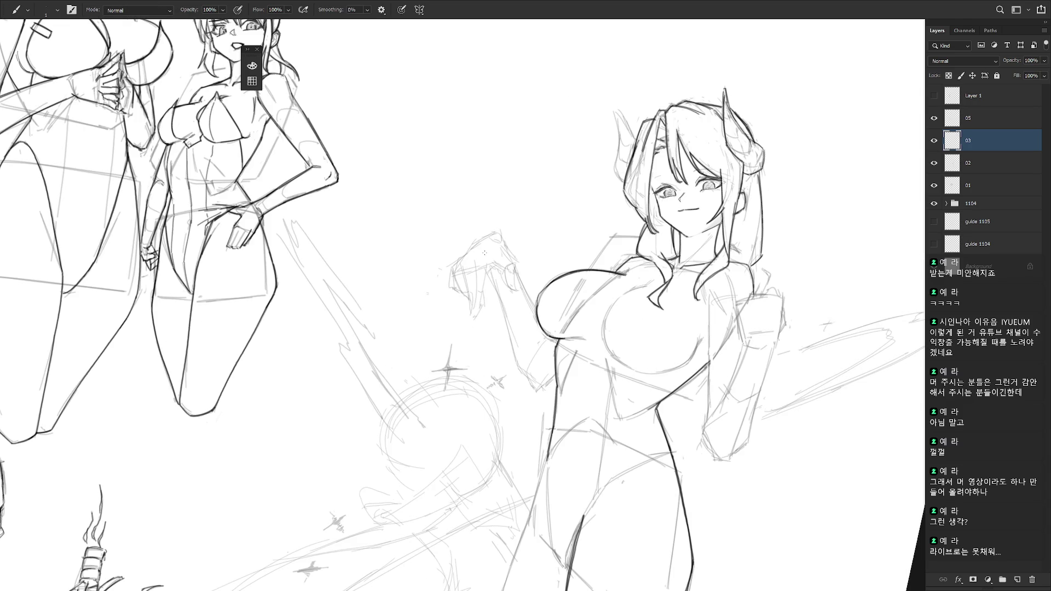
drag(494, 281, 517, 353)
key(ctrl+z)
drag(499, 294, 519, 363)
key(ctrl+z)
key(ctrl+z)
mouse_move(491, 270)
mouse_down()
mouse_move(523, 373)
mouse_move(540, 393)
mouse_move(555, 378)
mouse_up()
key(ctrl+z)
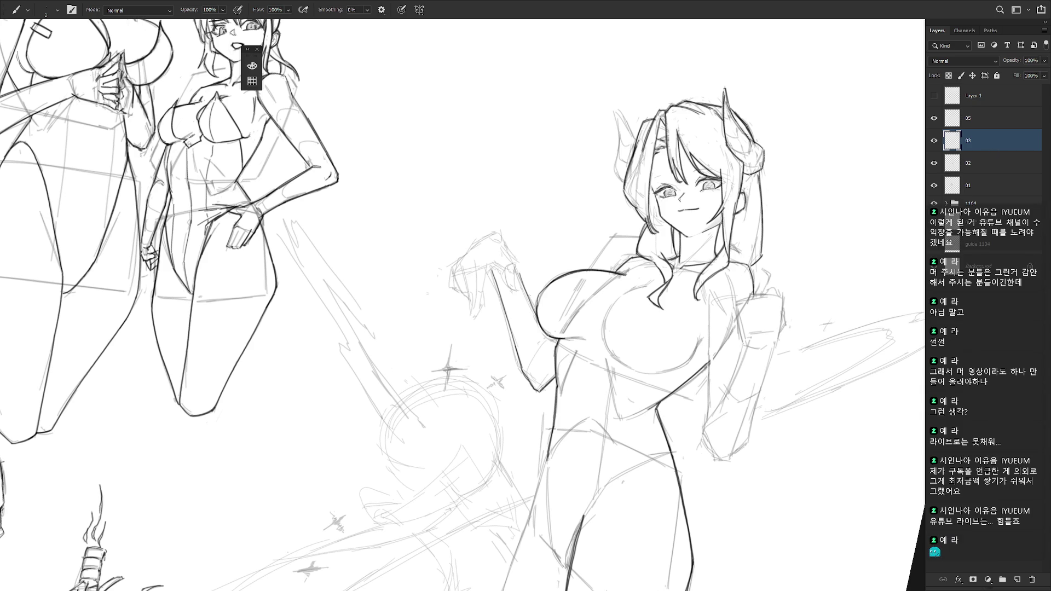
drag(516, 268, 552, 348)
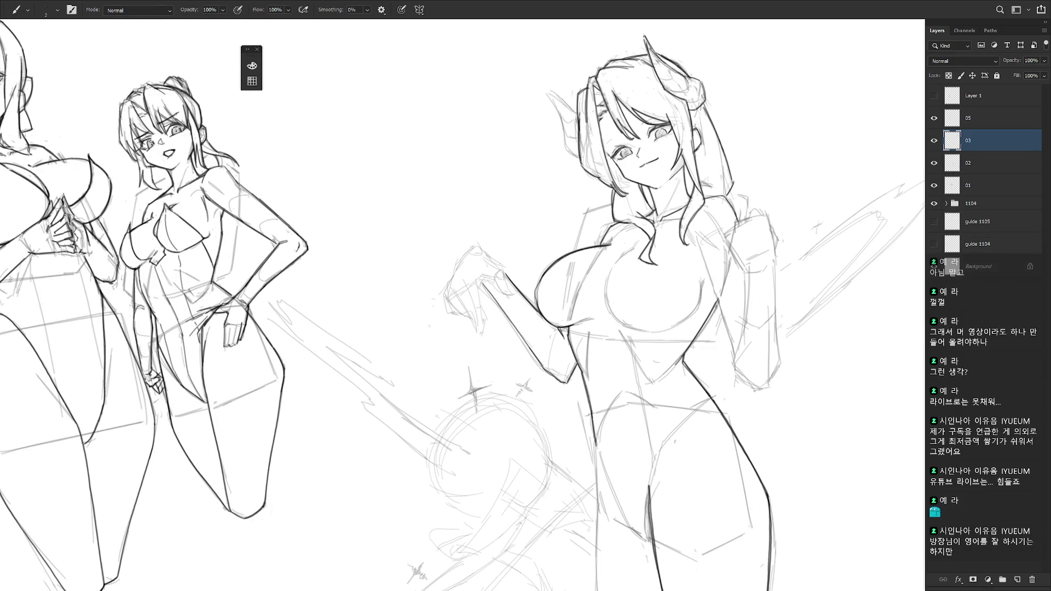
Rotate the view and ink the finger lines of the raised hand.
key(r)
mouse_move(693, 346)
mouse_down()
mouse_move(493, 288)
mouse_move(489, 271)
mouse_move(514, 292)
mouse_up()
mouse_move(494, 252)
mouse_down()
mouse_move(510, 271)
mouse_move(494, 251)
mouse_move(500, 259)
mouse_move(460, 261)
mouse_move(447, 288)
mouse_move(443, 306)
mouse_move(470, 322)
mouse_move(481, 315)
mouse_move(469, 316)
mouse_move(475, 325)
mouse_up()
key(ctrl+z)
key(ctrl+z)
key(ctrl+z)
key(ctrl+z)
mouse_move(469, 279)
mouse_down()
mouse_move(474, 331)
mouse_move(479, 299)
mouse_move(480, 316)
mouse_up()
drag(480, 277, 480, 316)
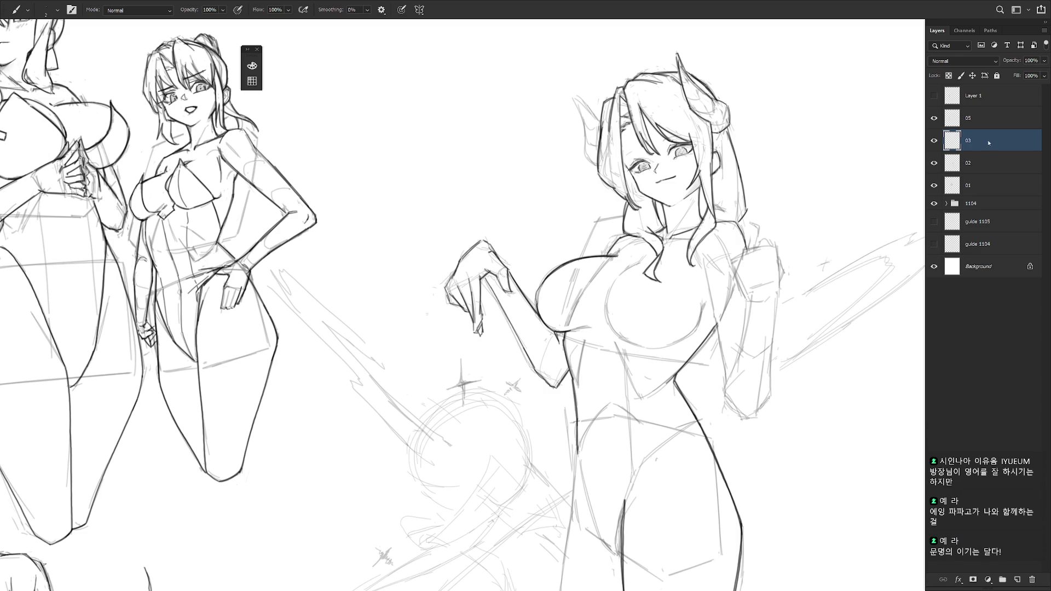
scroll(661, 264, down, 1)
Try short strokes at the raised fingers, switching between Eraser and Brush.
scroll(548, 250, up, 2)
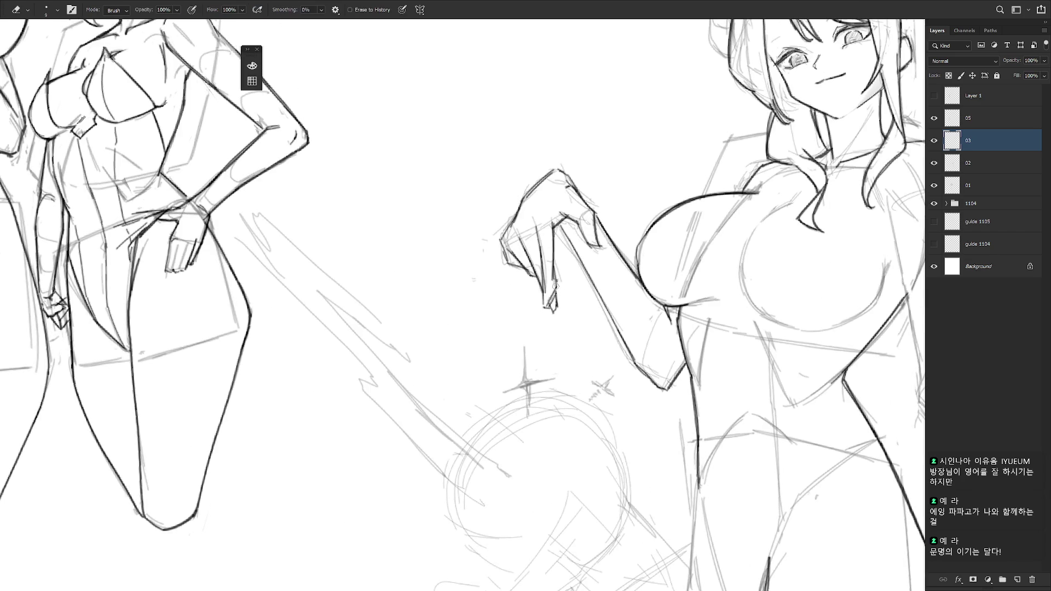
key(e)
key(b)
key(e)
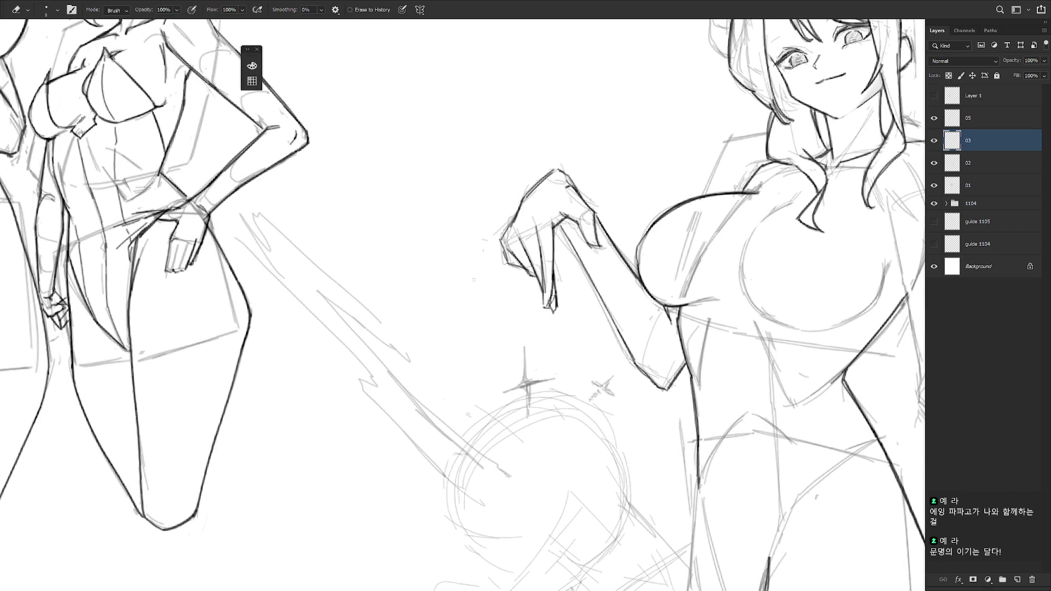
key(b)
scroll(619, 291, down, 4)
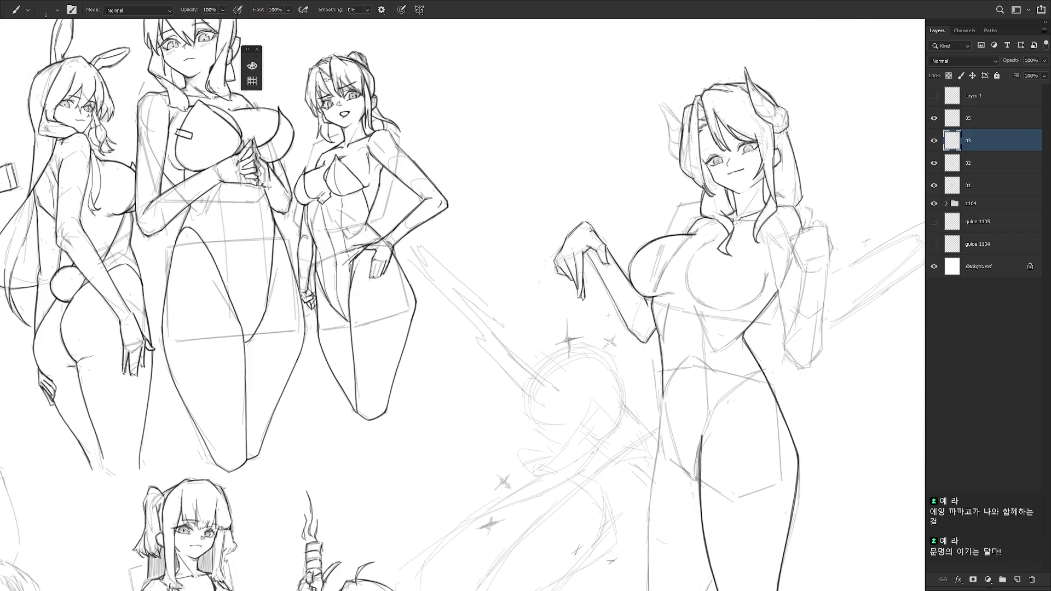
scroll(577, 274, up, 4)
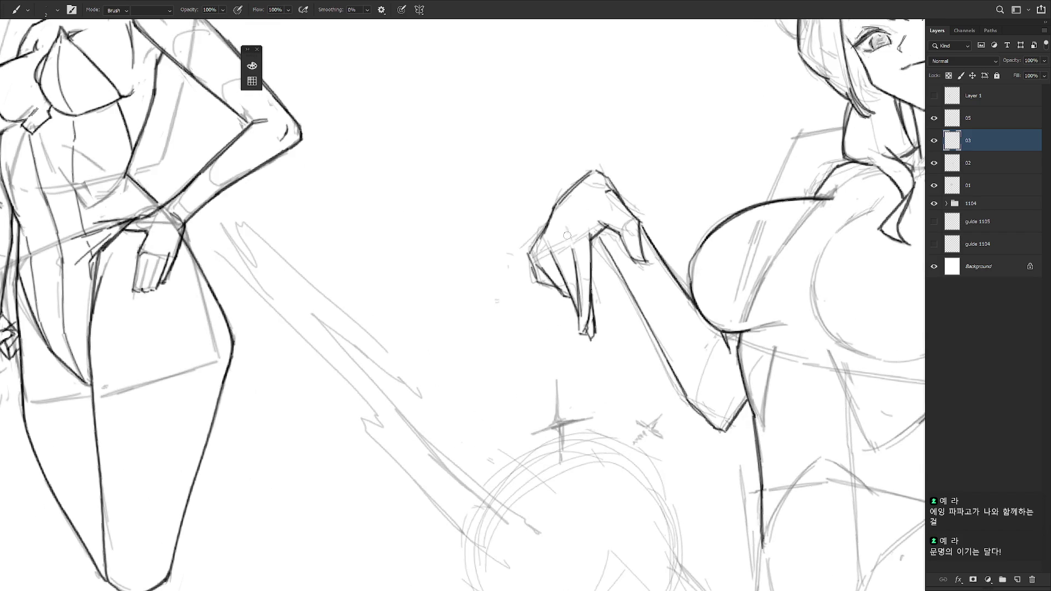
mouse_move(563, 242)
mouse_down()
mouse_move(571, 251)
mouse_move(546, 258)
mouse_up()
key(ctrl+z)
Remove the curved stroke on the arm and return the view upright to the whole page.
scroll(536, 257, down, 3)
scroll(633, 323, down, 1)
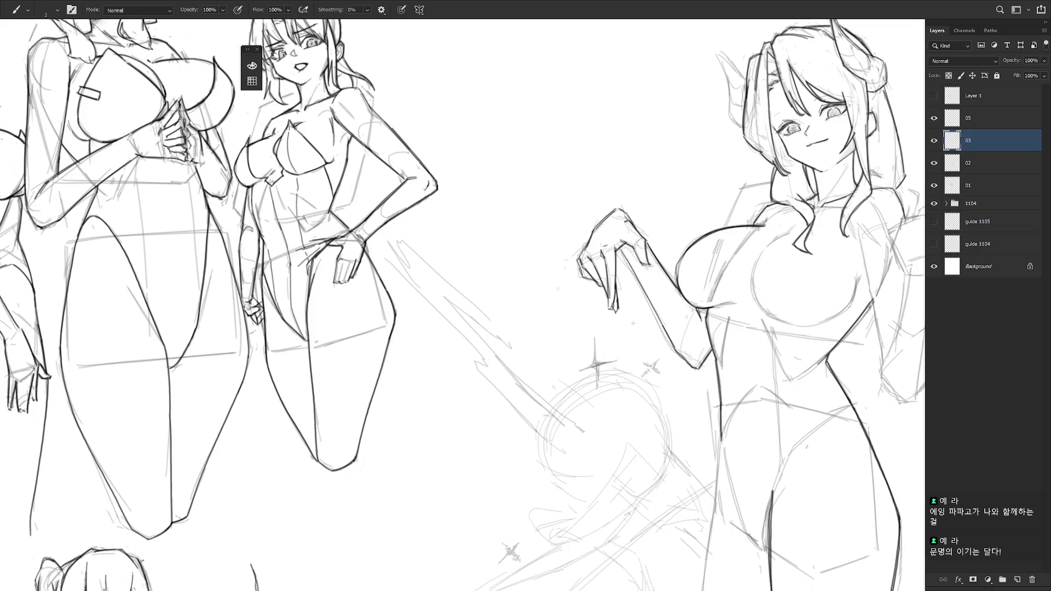
drag(725, 347, 674, 297)
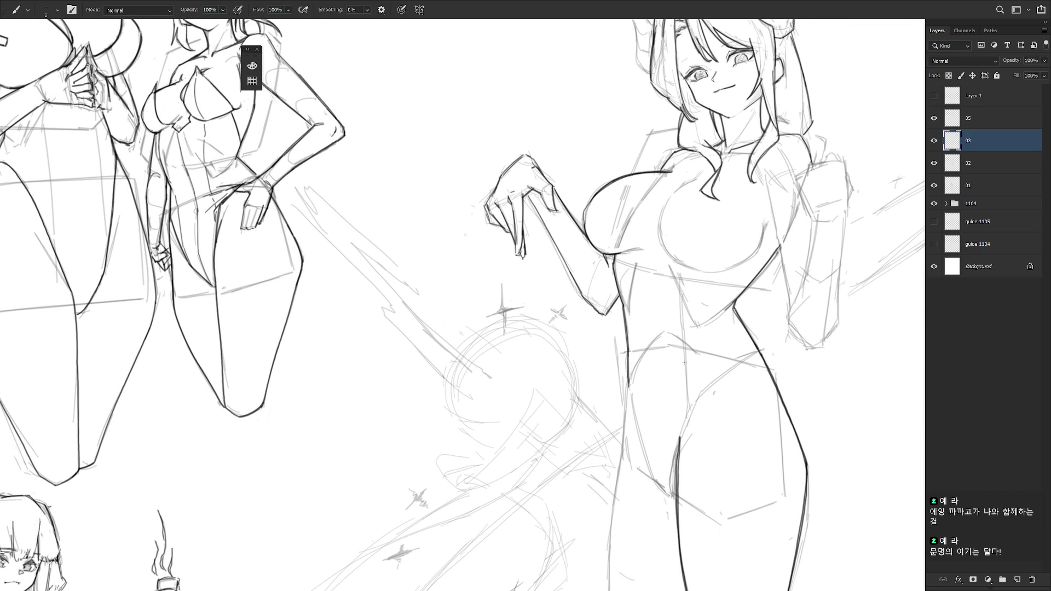
mouse_move(684, 363)
mouse_down()
mouse_move(563, 320)
mouse_move(578, 327)
mouse_up()
key(ctrl+z)
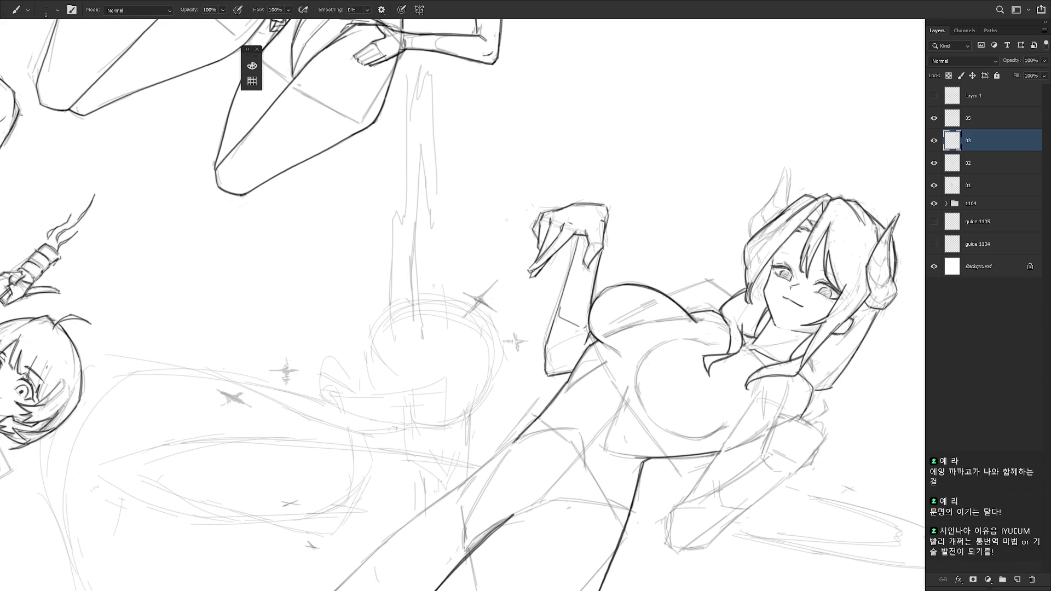
key(Escape)
key(ctrl+minus)
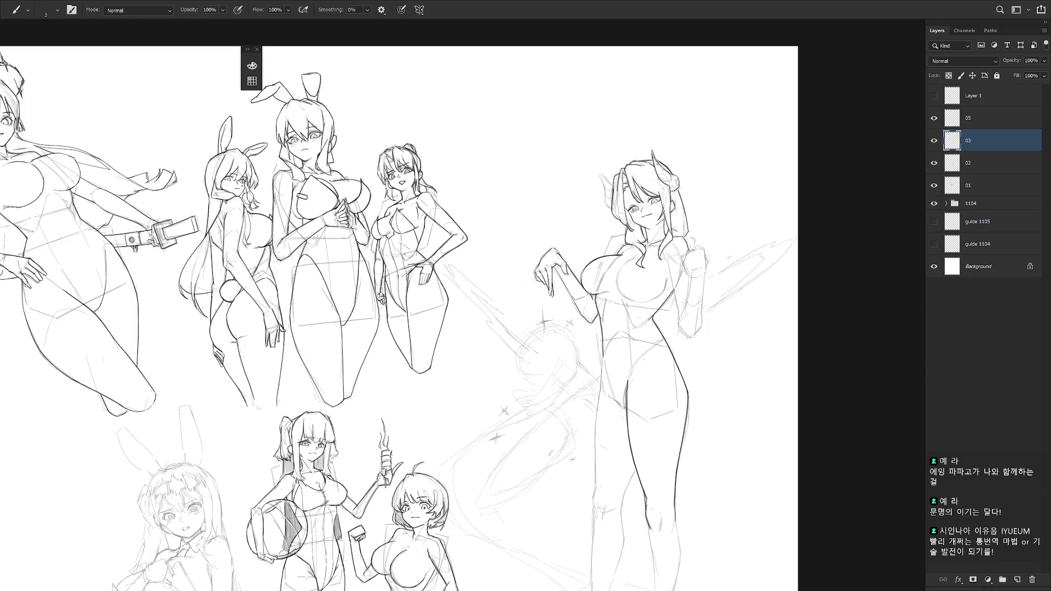
scroll(656, 210, down, 1)
Trace the left horn's outline darker down to its base.
scroll(638, 208, up, 3)
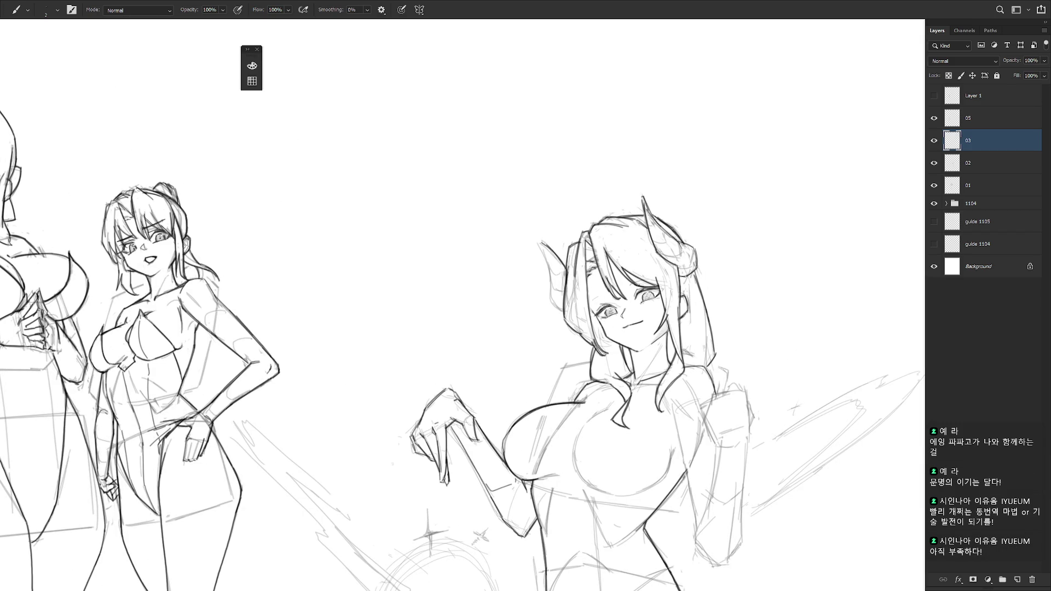
drag(541, 243, 553, 300)
mouse_move(561, 265)
mouse_down()
mouse_move(550, 311)
mouse_move(562, 312)
mouse_up()
scroll(708, 366, down, 2)
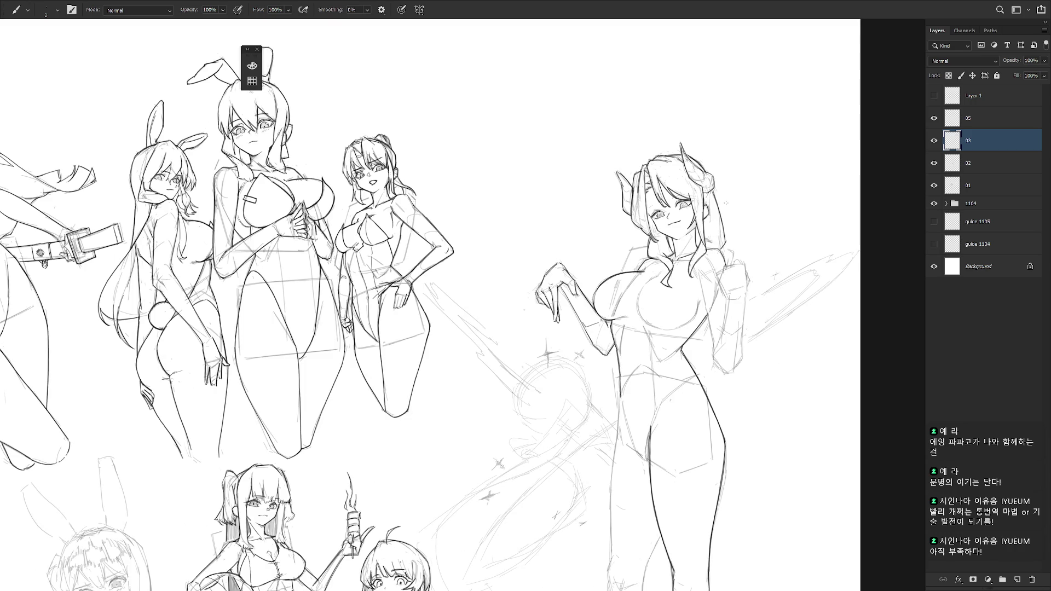
scroll(630, 235, up, 2)
Pick a brush preset from the brush picker and reselect layer 03.
right_click(630, 225)
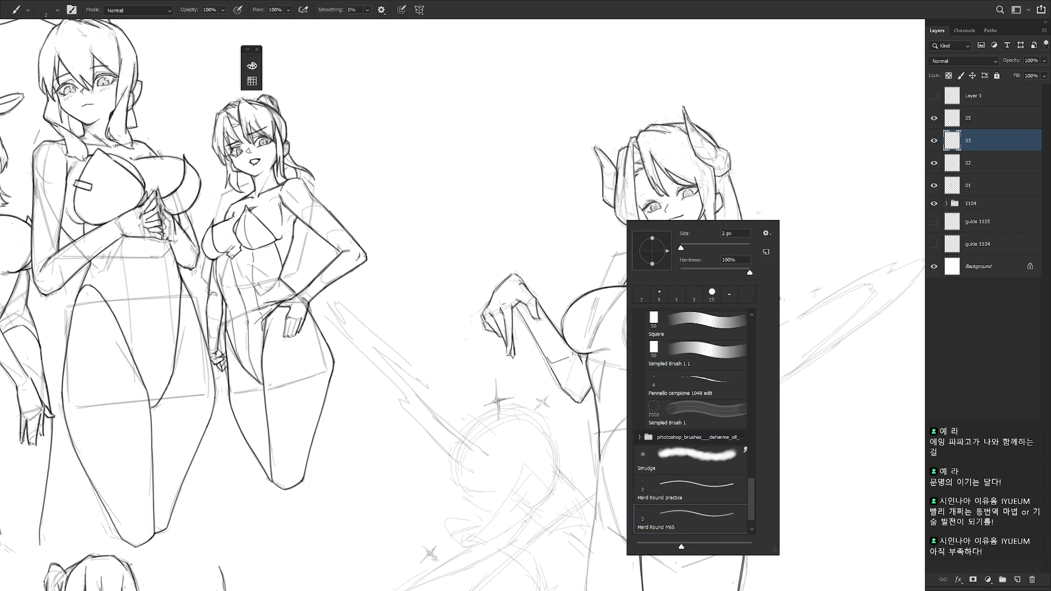
scroll(751, 332, up, 5)
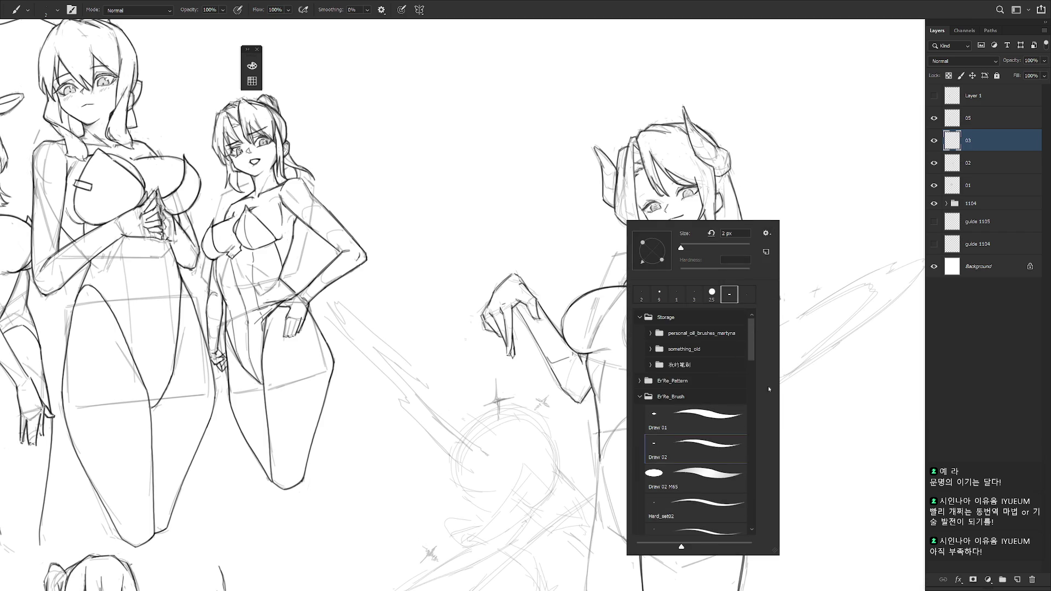
click(984, 123)
click(998, 146)
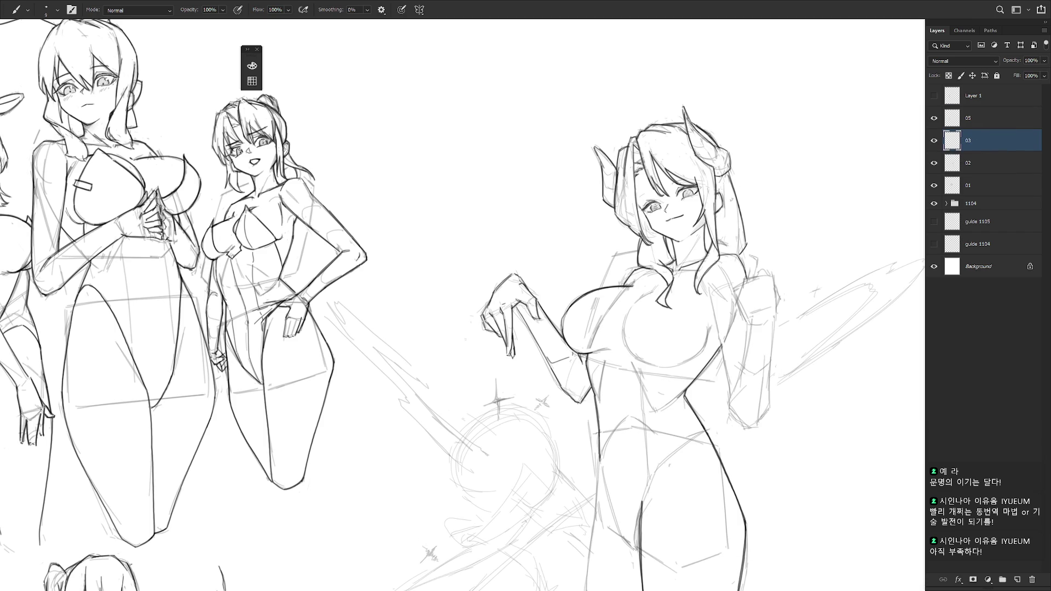
Hand-letter 'Create 3168 Solar system' on two lines beside the girl's head.
mouse_move(748, 179)
mouse_down()
mouse_move(745, 201)
mouse_move(744, 192)
mouse_move(772, 183)
mouse_move(760, 202)
mouse_up()
key(ctrl+z)
key(ctrl+z)
key(ctrl+z)
key(ctrl+z)
mouse_move(756, 194)
mouse_down()
mouse_move(757, 205)
mouse_move(768, 193)
mouse_up()
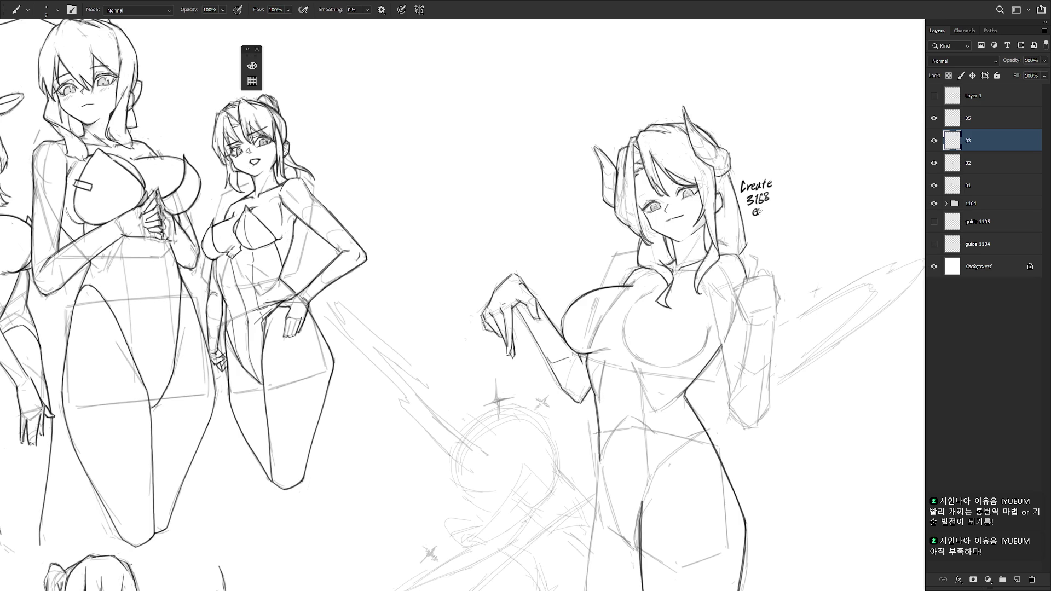
drag(756, 208, 759, 213)
drag(790, 201, 811, 200)
Lasso the number 3168 and the note and try transforming them, cancelling the 16° rotation.
key(l)
mouse_move(767, 206)
mouse_down()
mouse_move(759, 219)
mouse_move(775, 204)
mouse_move(747, 200)
mouse_move(767, 217)
mouse_move(800, 189)
mouse_move(830, 201)
mouse_move(742, 178)
mouse_move(794, 201)
mouse_move(783, 159)
mouse_move(739, 194)
mouse_up()
key(ctrl+t)
key(Return)
key(ctrl+t)
key(Return)
key(ctrl+t)
drag(837, 181, 844, 164)
mouse_move(793, 200)
mouse_down()
mouse_move(805, 218)
mouse_move(747, 217)
mouse_move(816, 219)
mouse_move(761, 218)
mouse_move(758, 178)
mouse_move(812, 176)
mouse_up()
key(Escape)
Draw the speech bubble's top curve and right bracket around the lettering.
key(b)
key(ctrl+z)
mouse_move(749, 183)
mouse_down()
mouse_move(775, 176)
mouse_move(815, 220)
mouse_up()
key(ctrl+z)
mouse_move(811, 182)
mouse_down()
mouse_move(816, 220)
mouse_move(817, 198)
mouse_move(814, 218)
mouse_move(788, 218)
mouse_up()
key(ctrl+z)
key(e)
key(ctrl+minus)
key(b)
drag(493, 329, 428, 271)
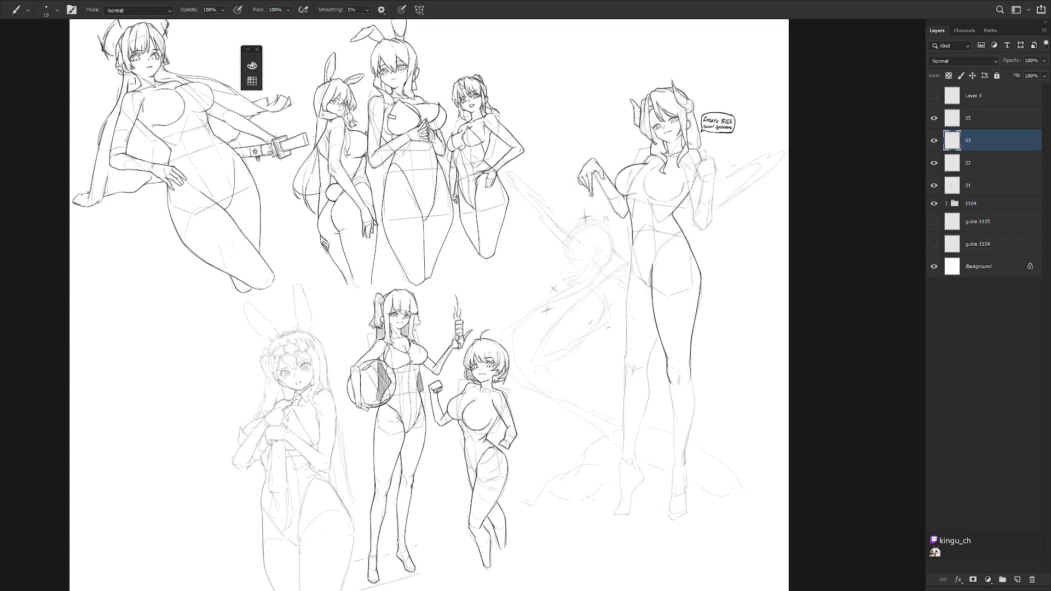